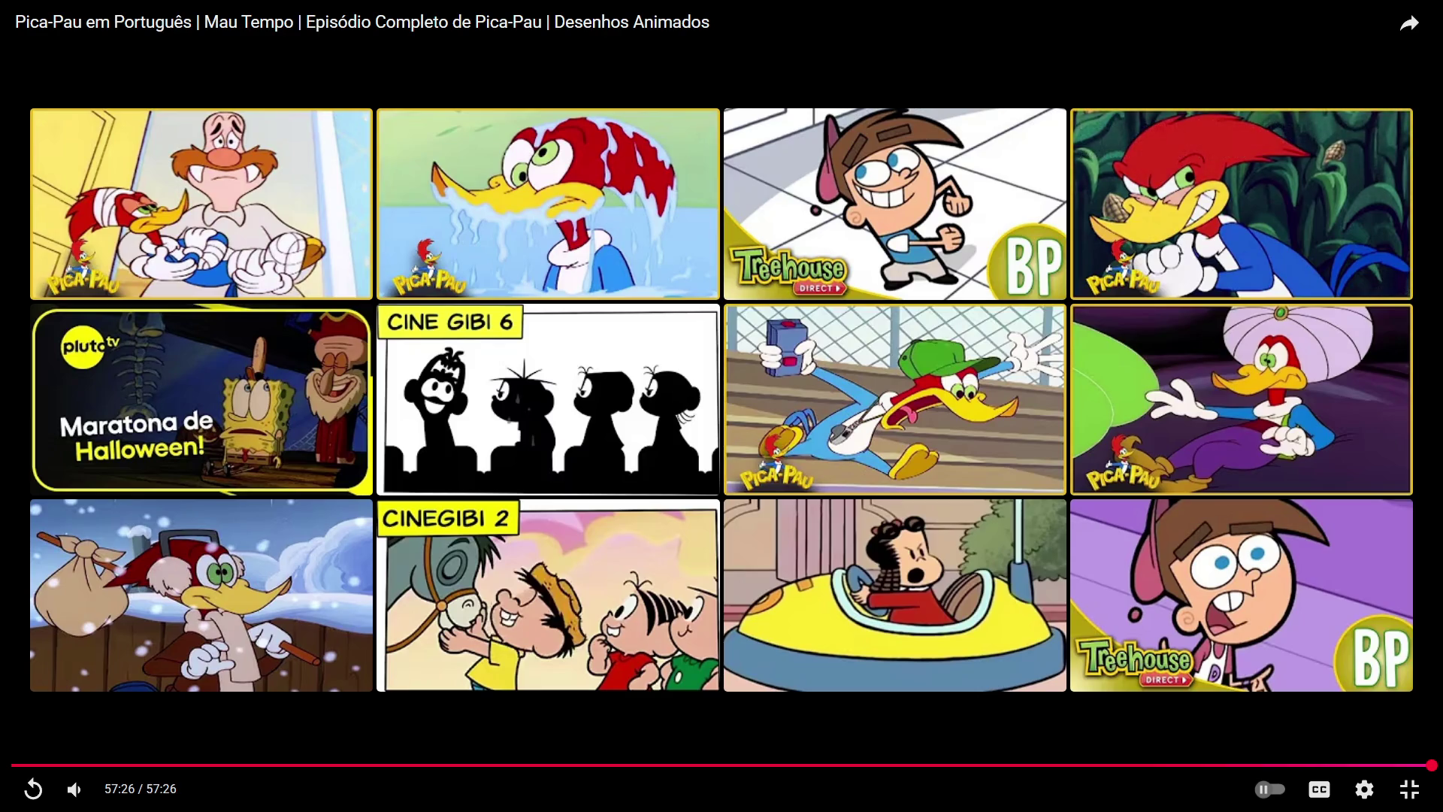
- Start the Pica-Pau episode 'No Topo' from the end-screen tile, then pause it
click(254, 222)
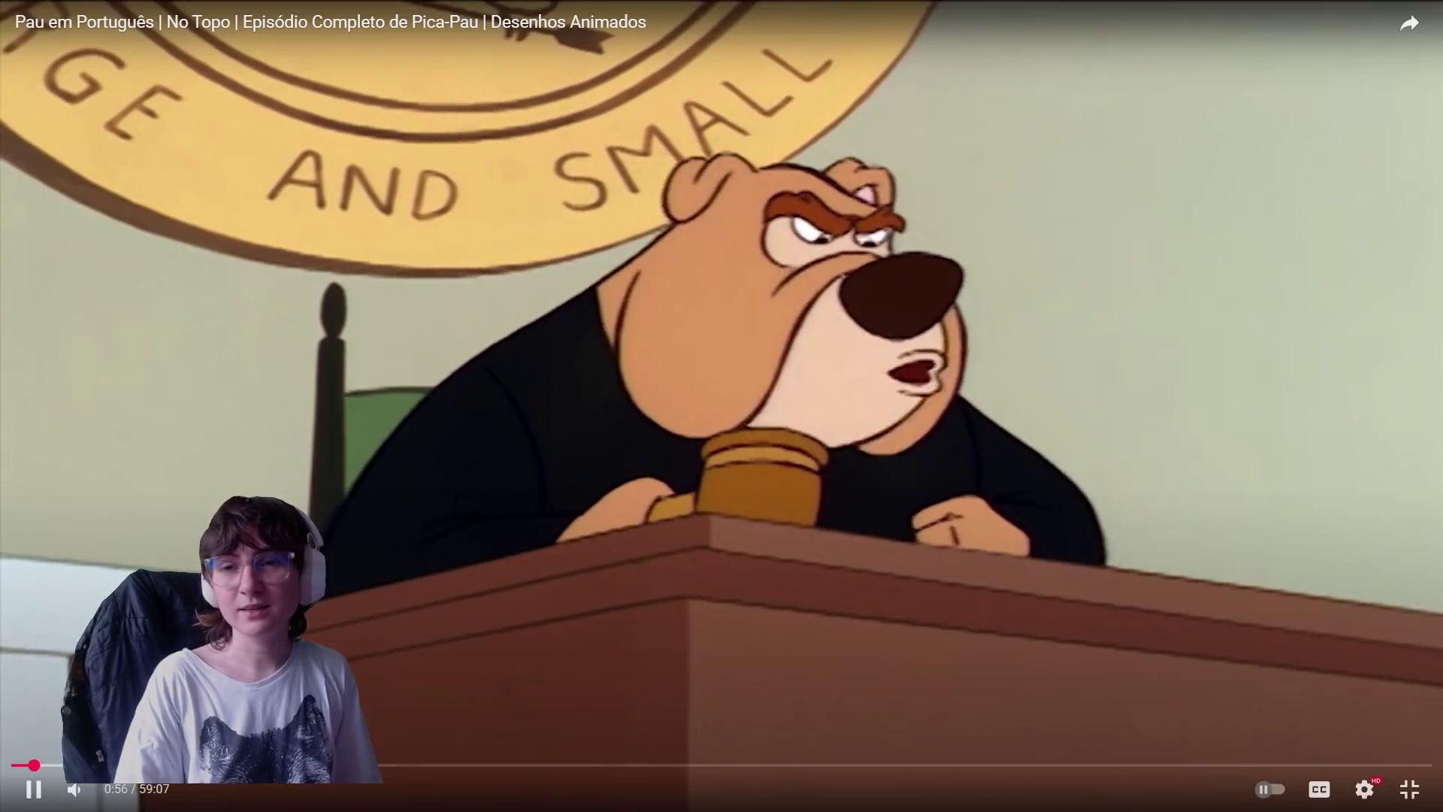
key(space)
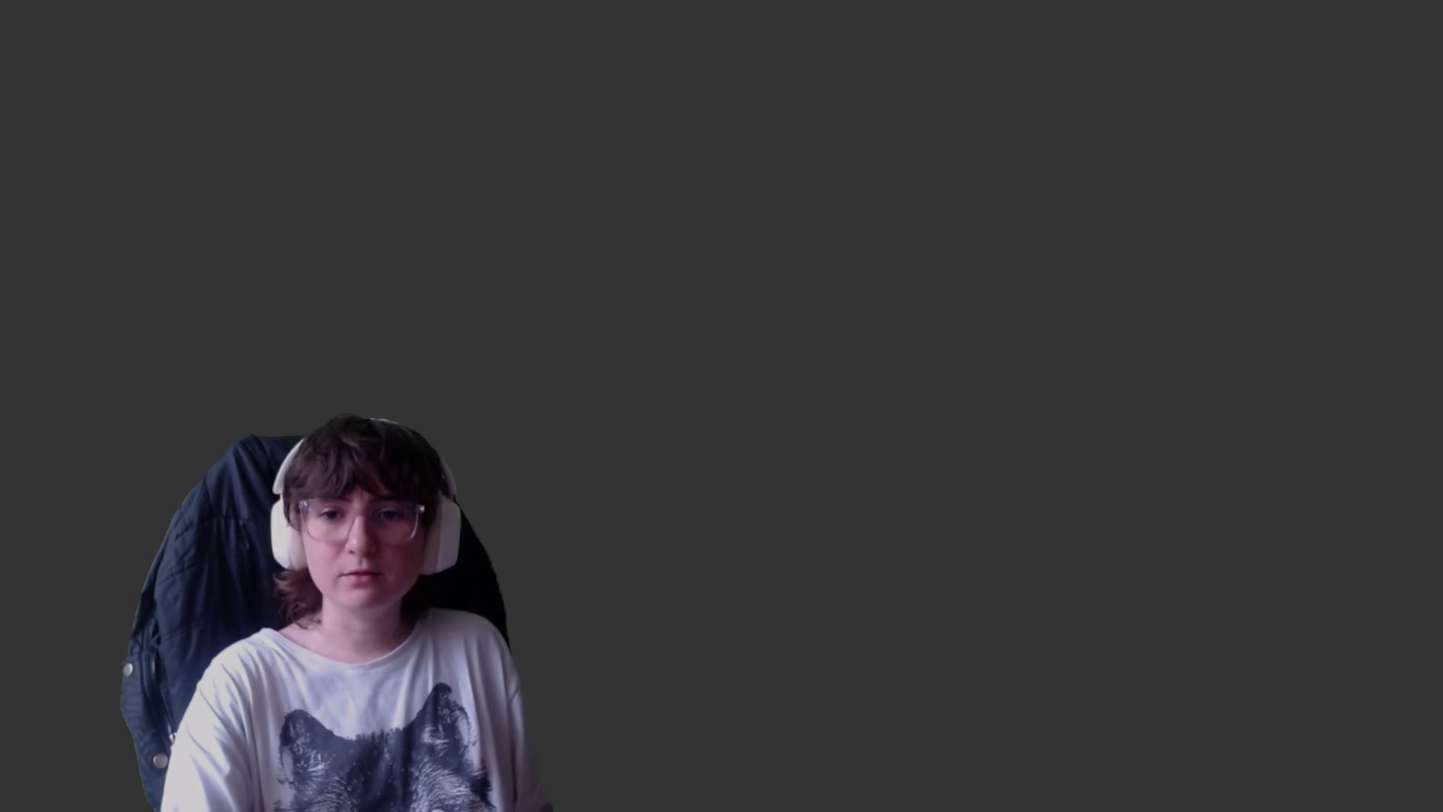
- Scroll over the finished 'ponto de onibus FINALIZADO!.png' illustration to view the CHUB JUBZ signature
scroll(787, 501, up, 4)
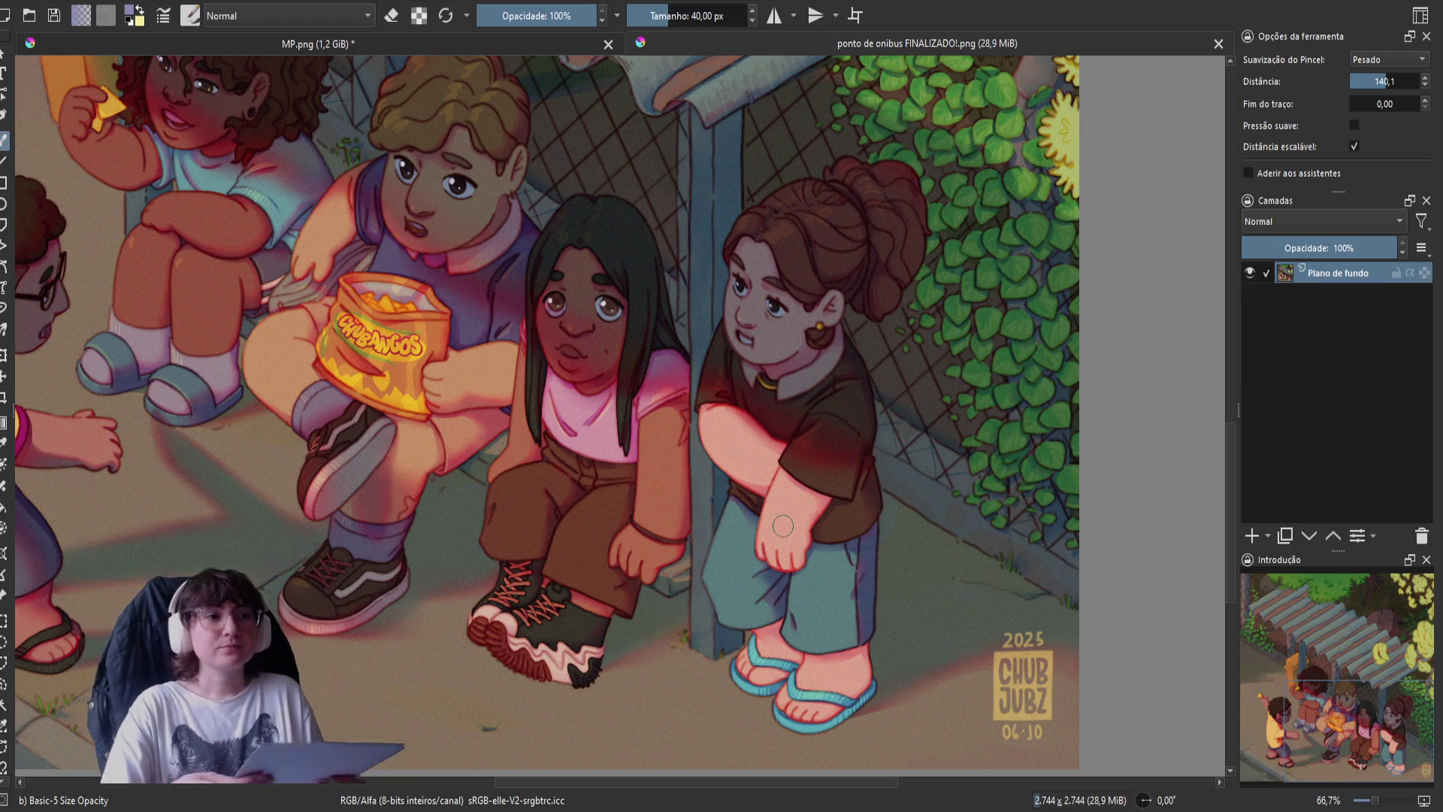
key(minus)
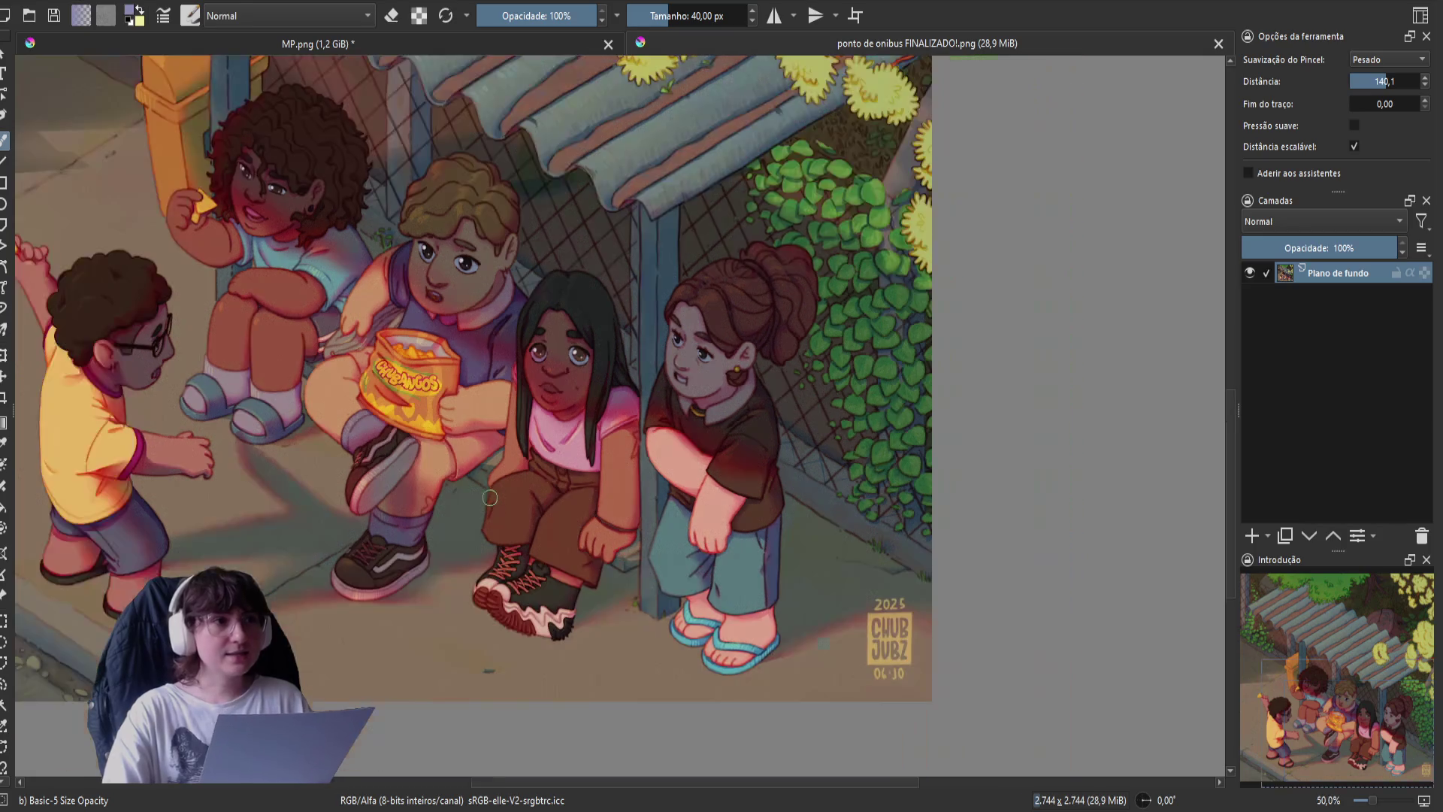
drag(490, 497, 514, 631)
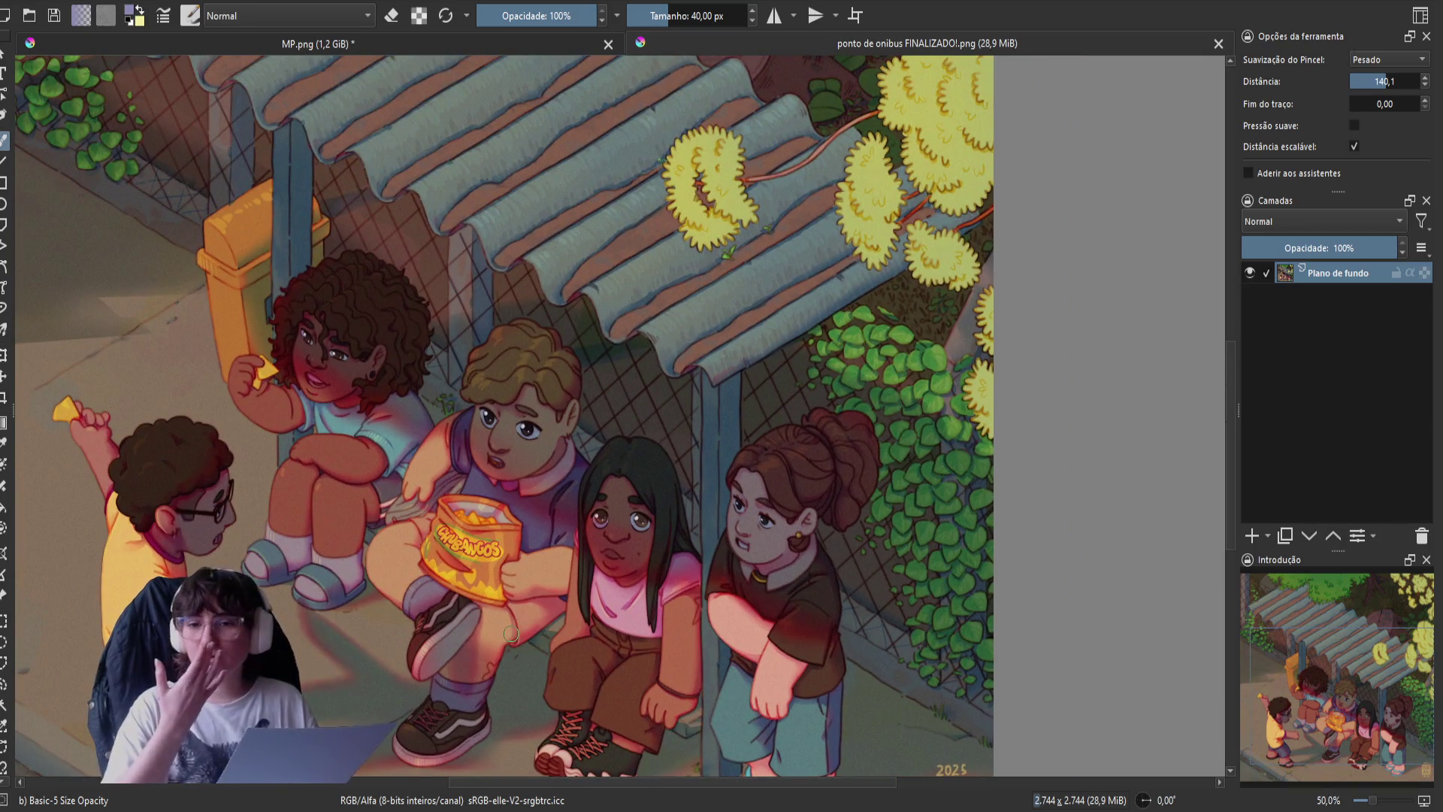
mouse_move(288, 460)
mouse_down()
mouse_move(315, 487)
mouse_move(572, 421)
mouse_up()
scroll(603, 419, up, 5)
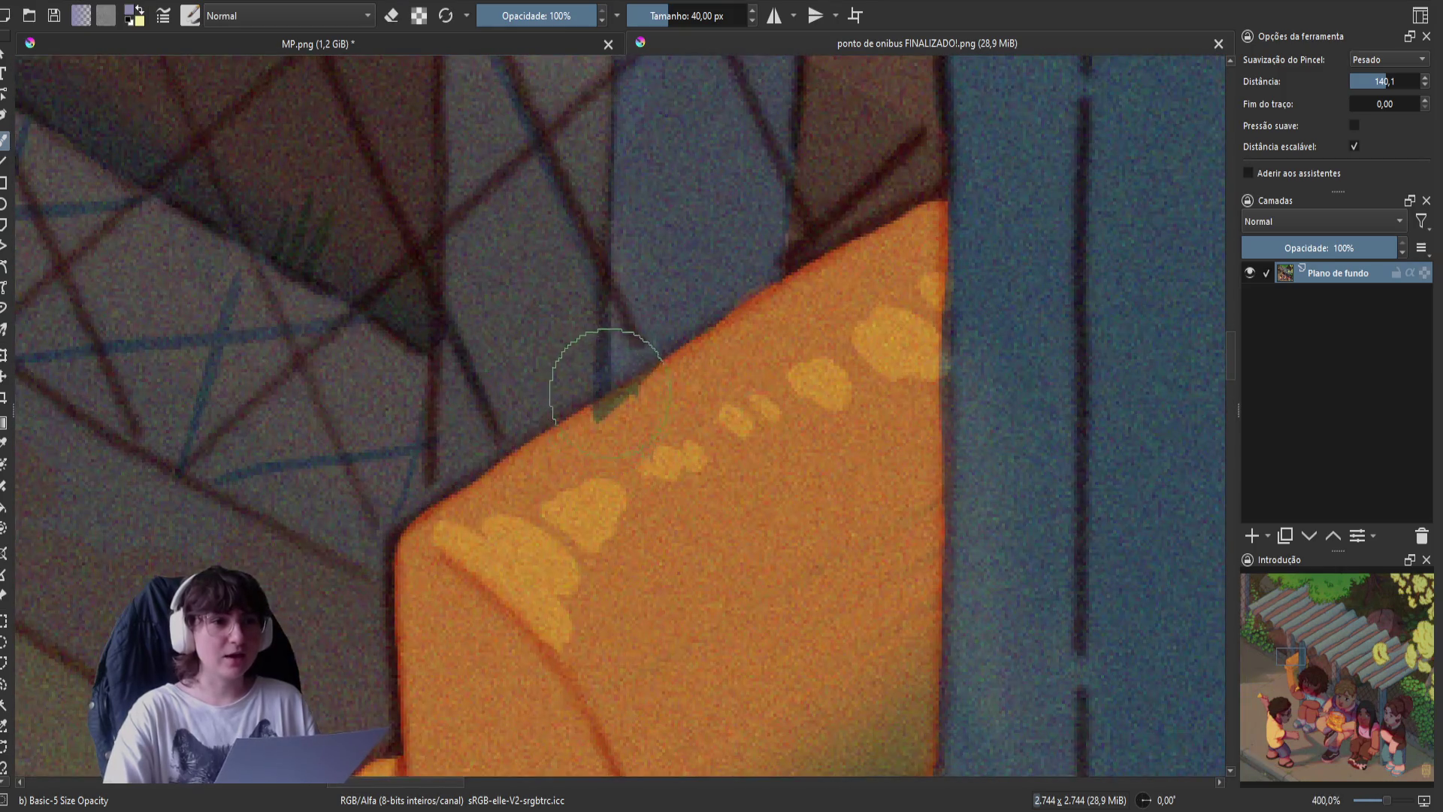
scroll(597, 398, up, 3)
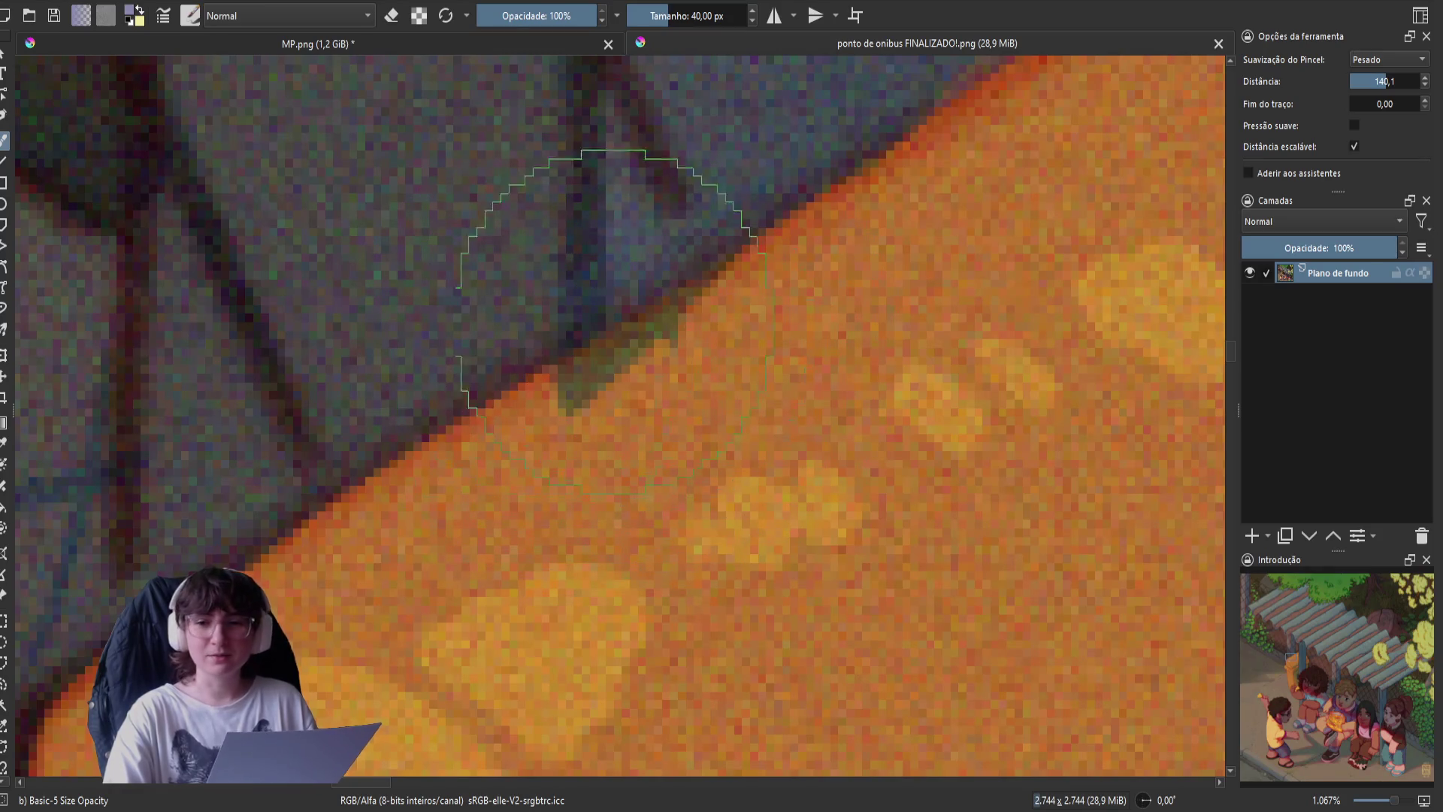
scroll(497, 453, down, 1)
scroll(497, 454, down, 5)
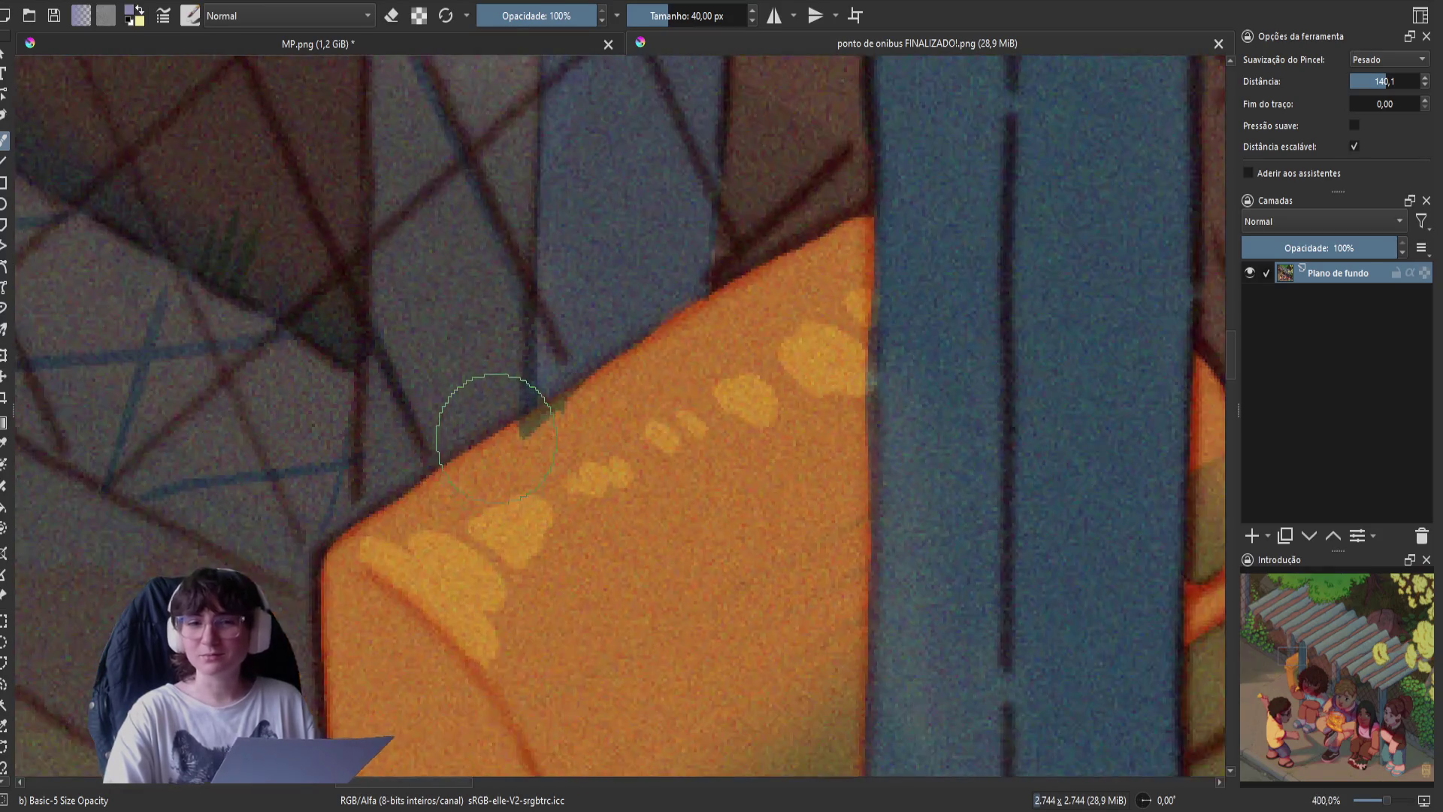
scroll(504, 454, down, 5)
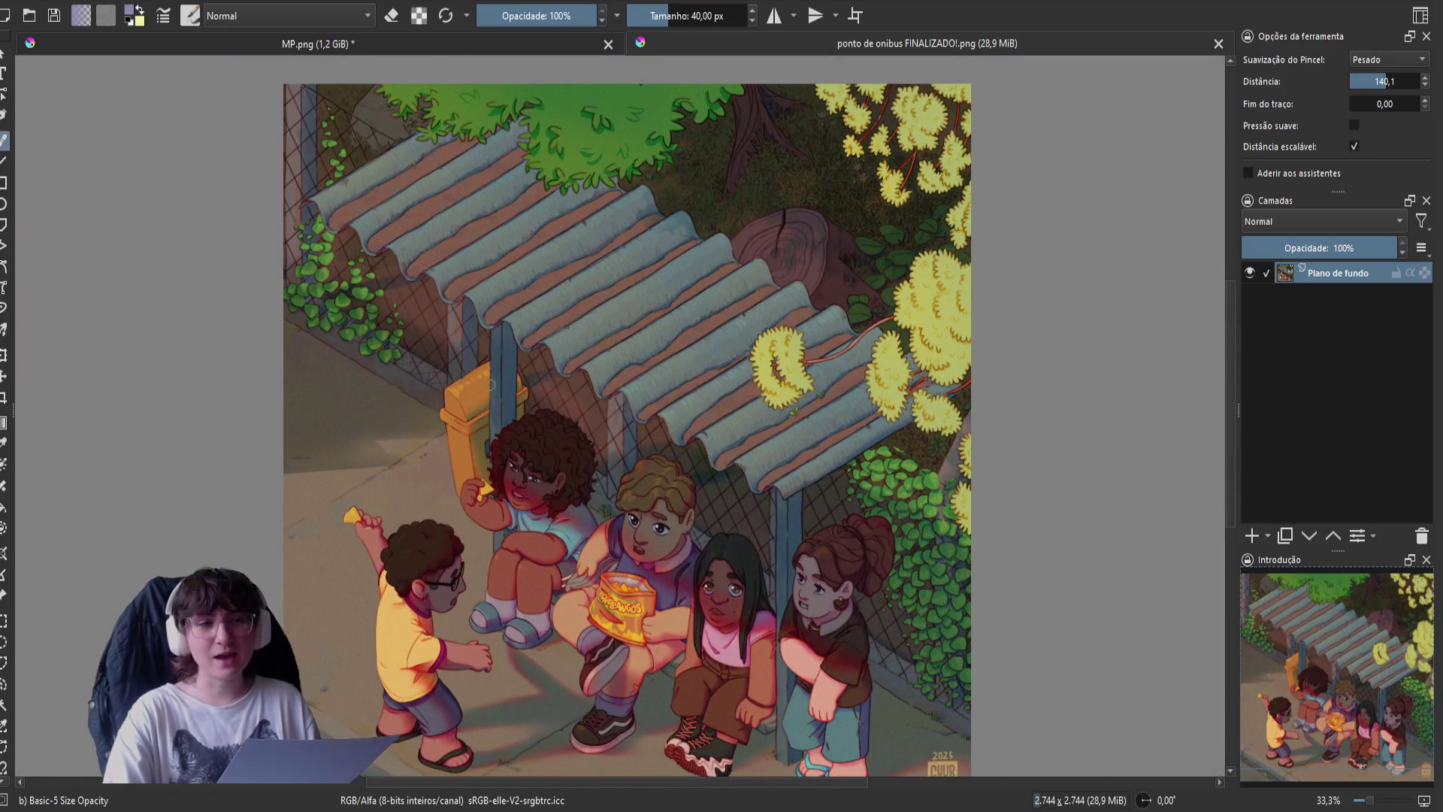
scroll(504, 455, up, 9)
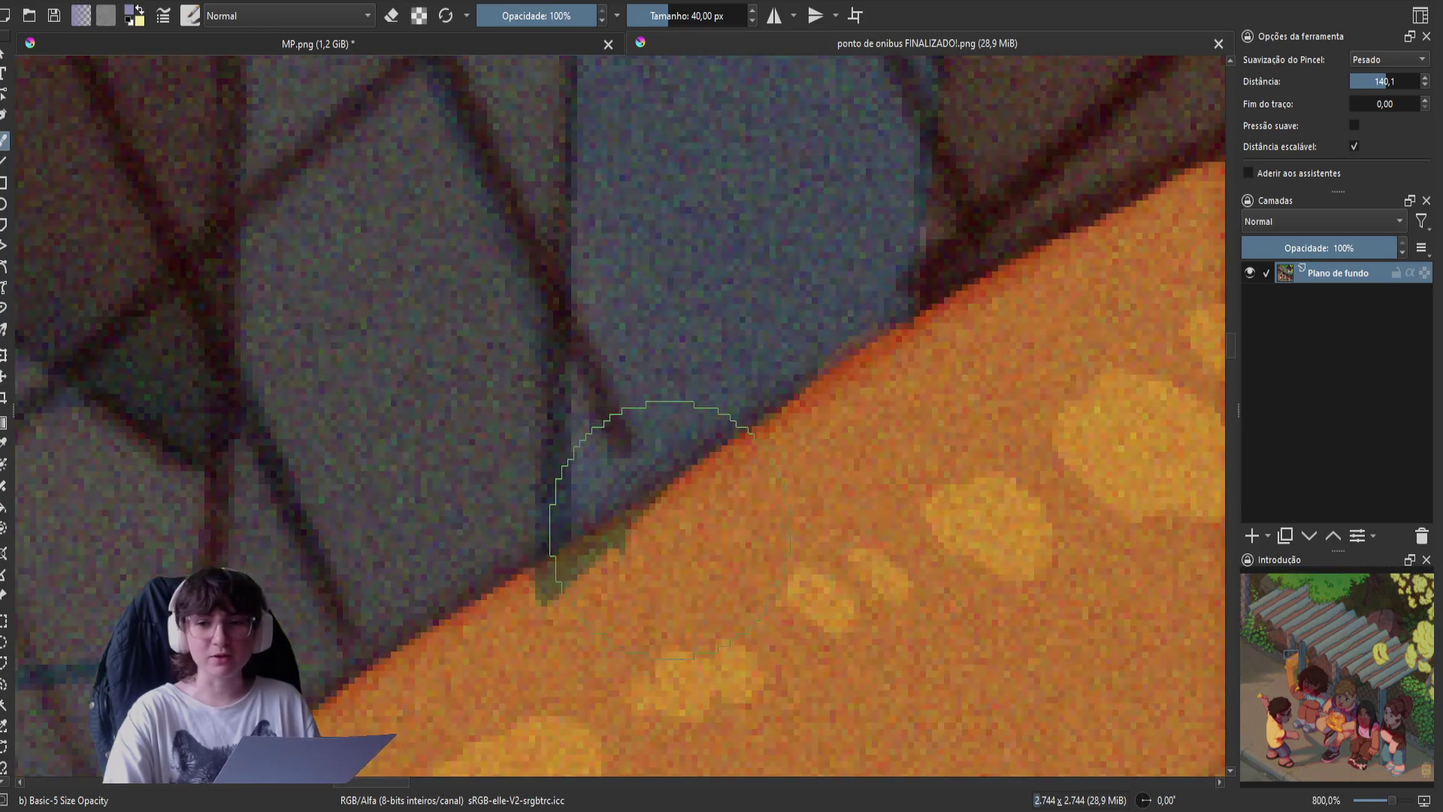
scroll(560, 348, down, 9)
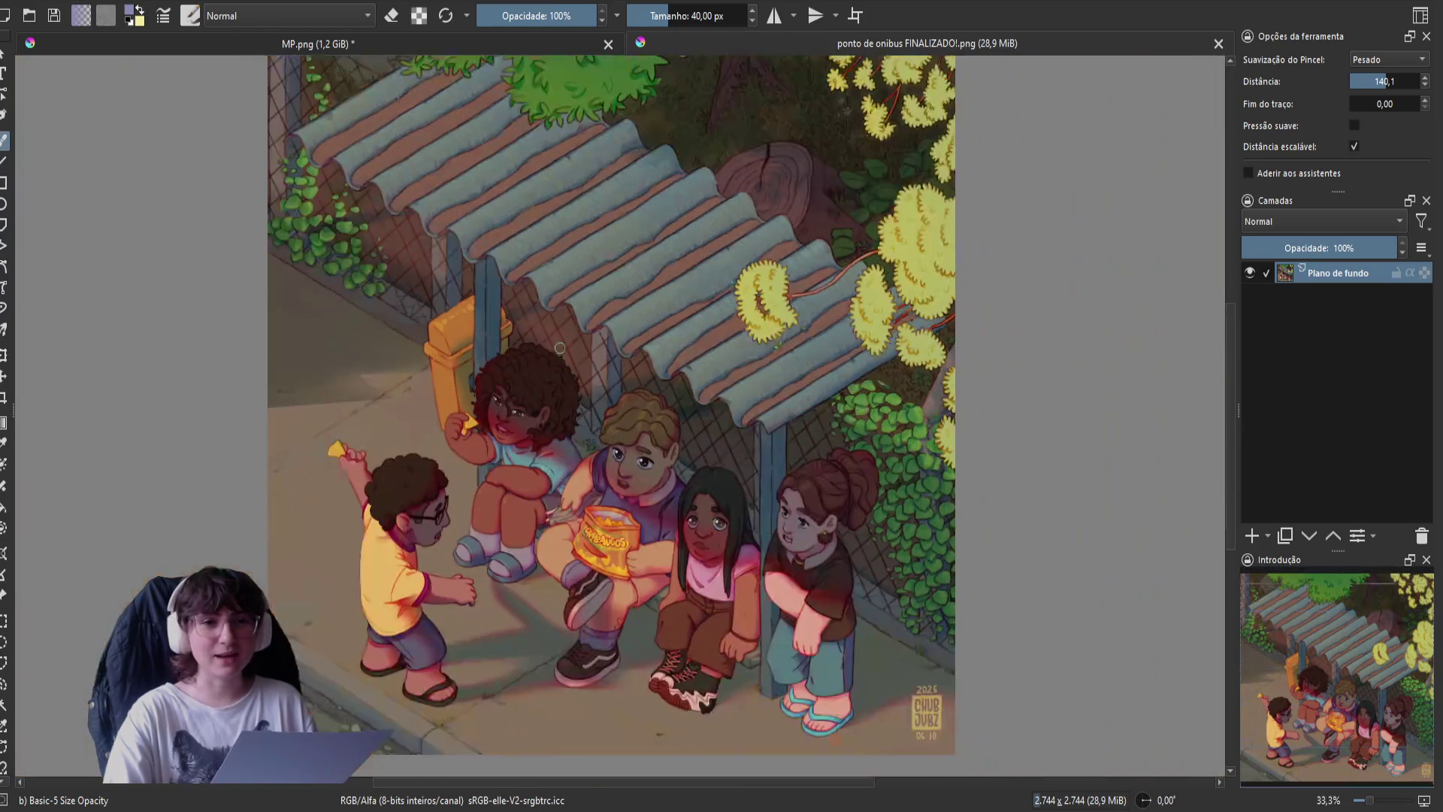
mouse_move(560, 348)
mouse_down()
mouse_move(584, 364)
mouse_move(599, 348)
mouse_move(590, 390)
mouse_move(566, 407)
mouse_up()
scroll(585, 391, down, 1)
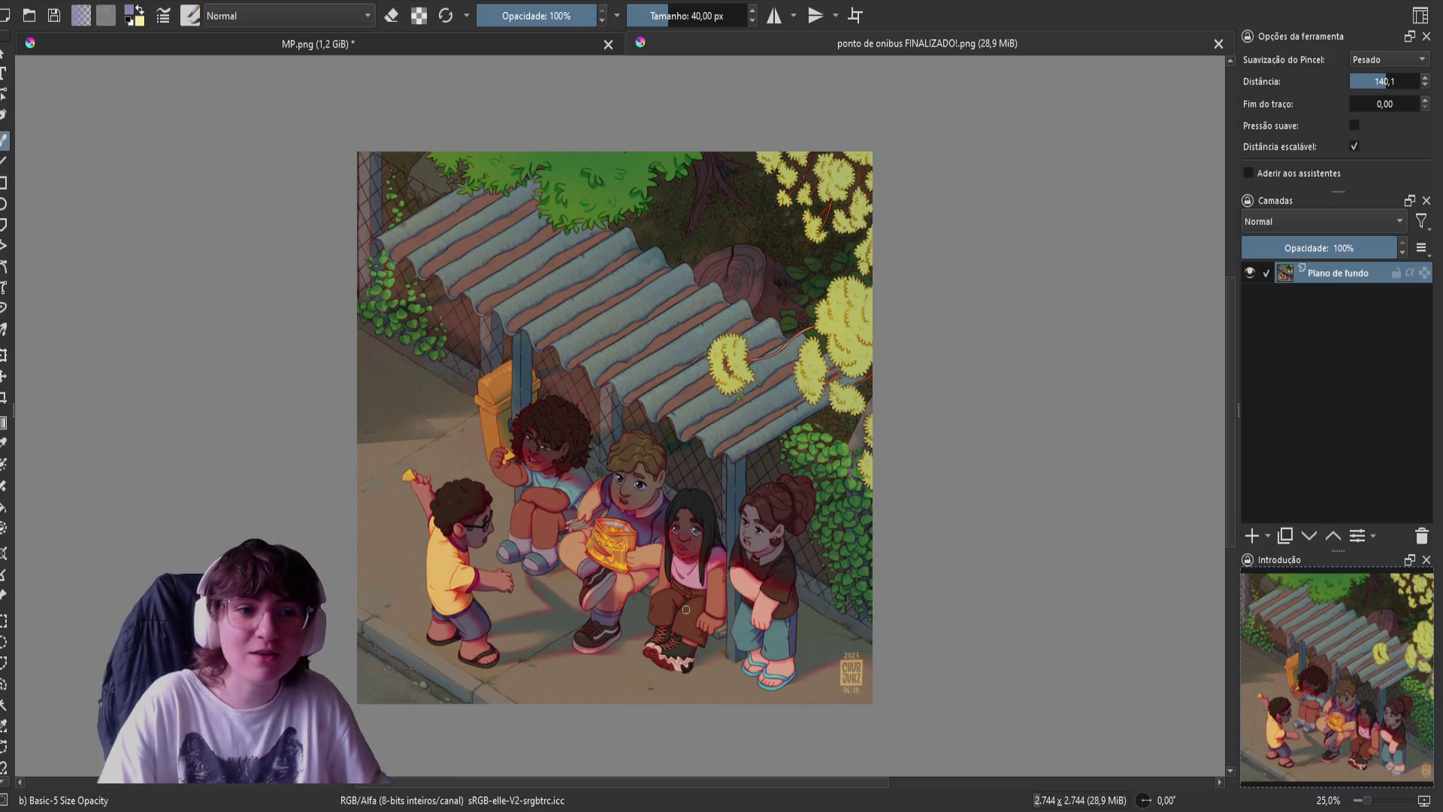
scroll(834, 676, up, 5)
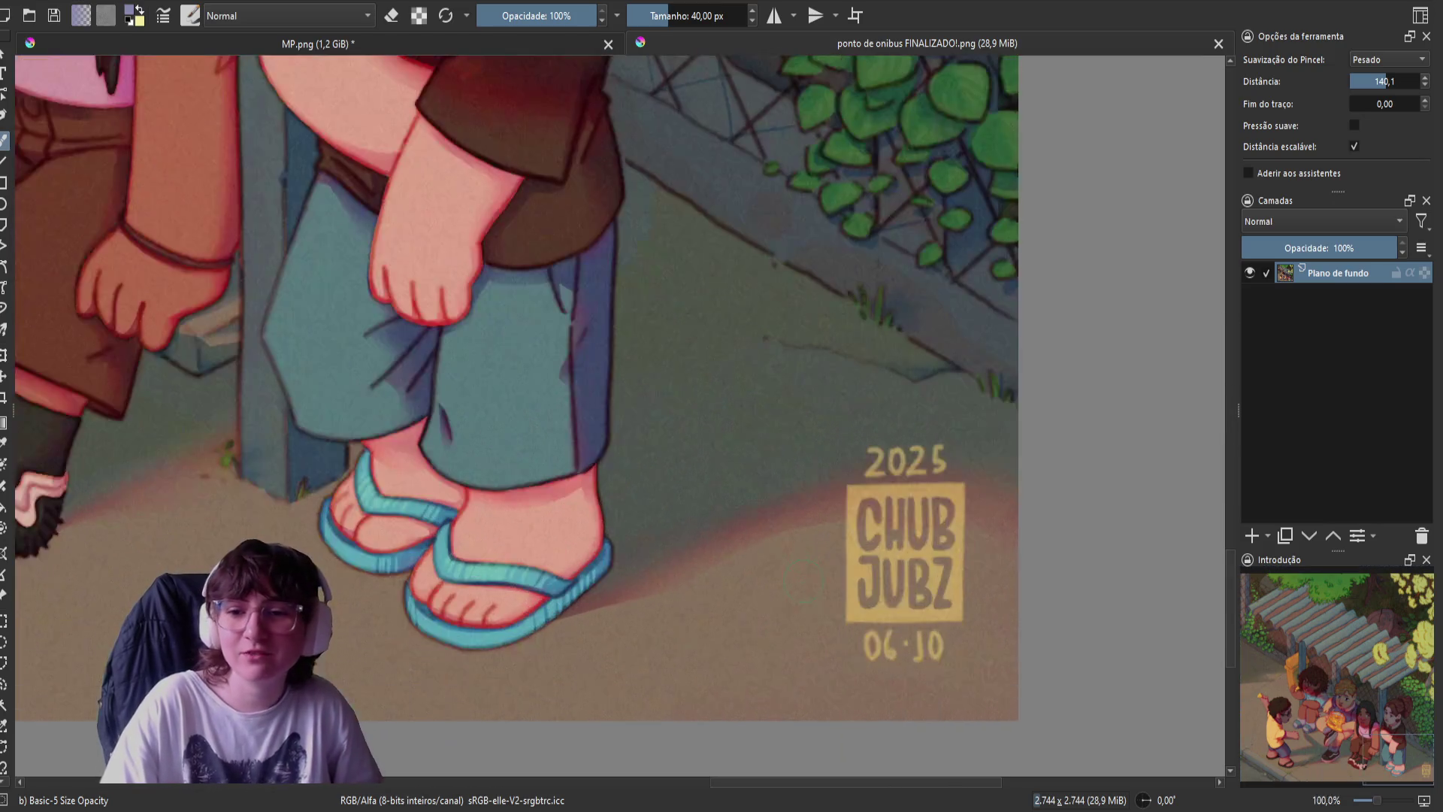
drag(821, 588, 767, 612)
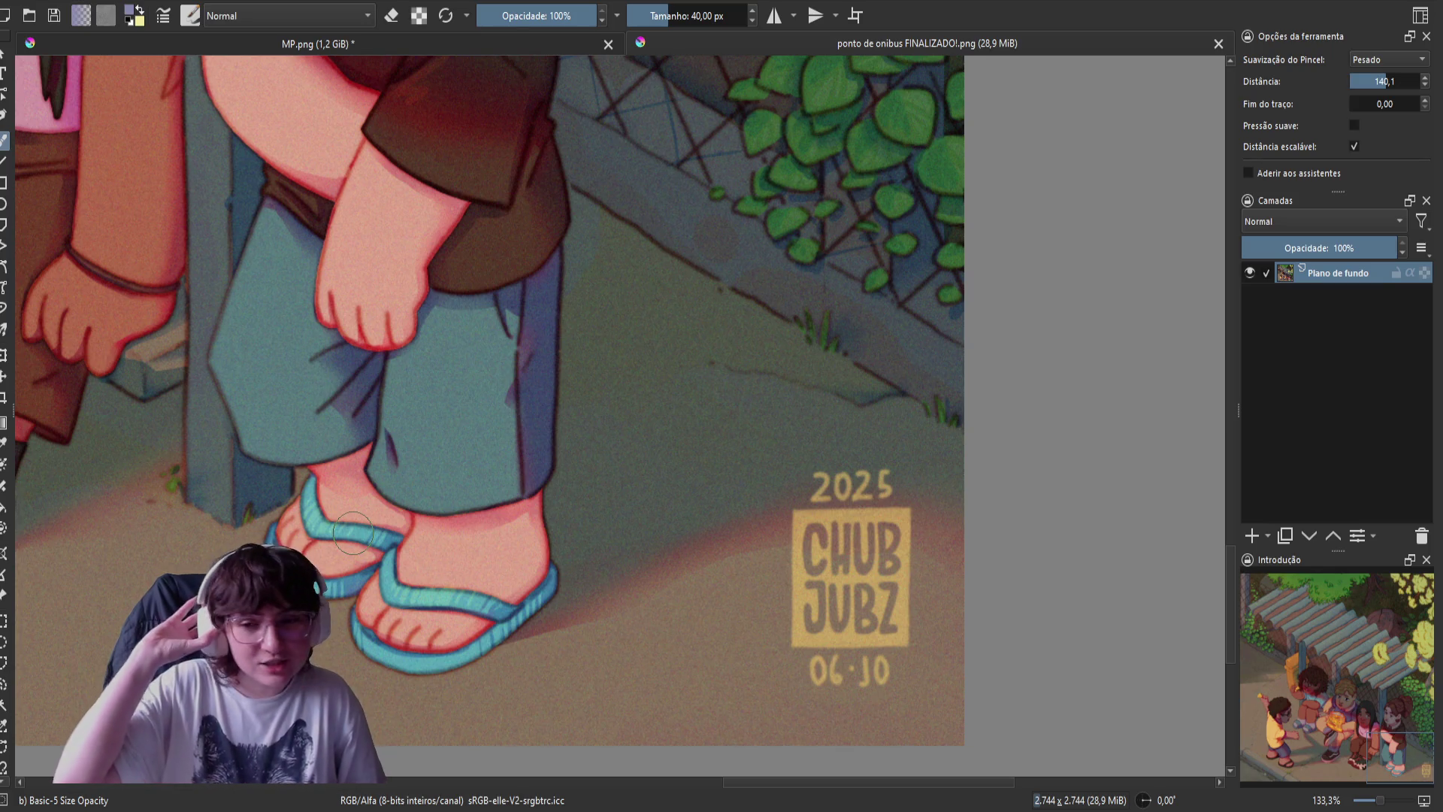
- Zoom the iso2.kra canvas out and back in to inspect the layered bus-stop scene
scroll(198, 344, down, 5)
scroll(198, 343, up, 5)
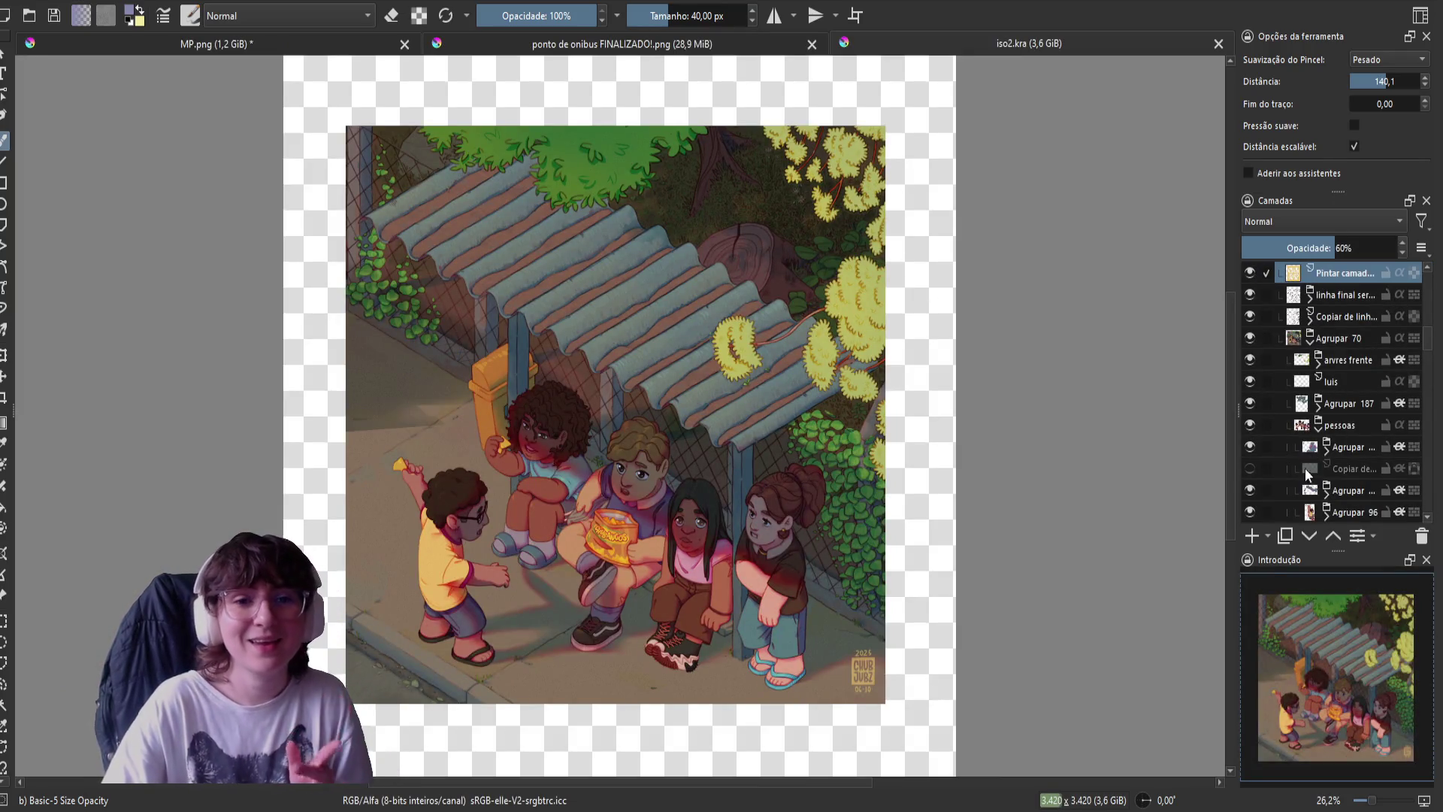
- Duplicate the signature layer at 100% opacity, pick black, and select the rectangle tool
click(1284, 538)
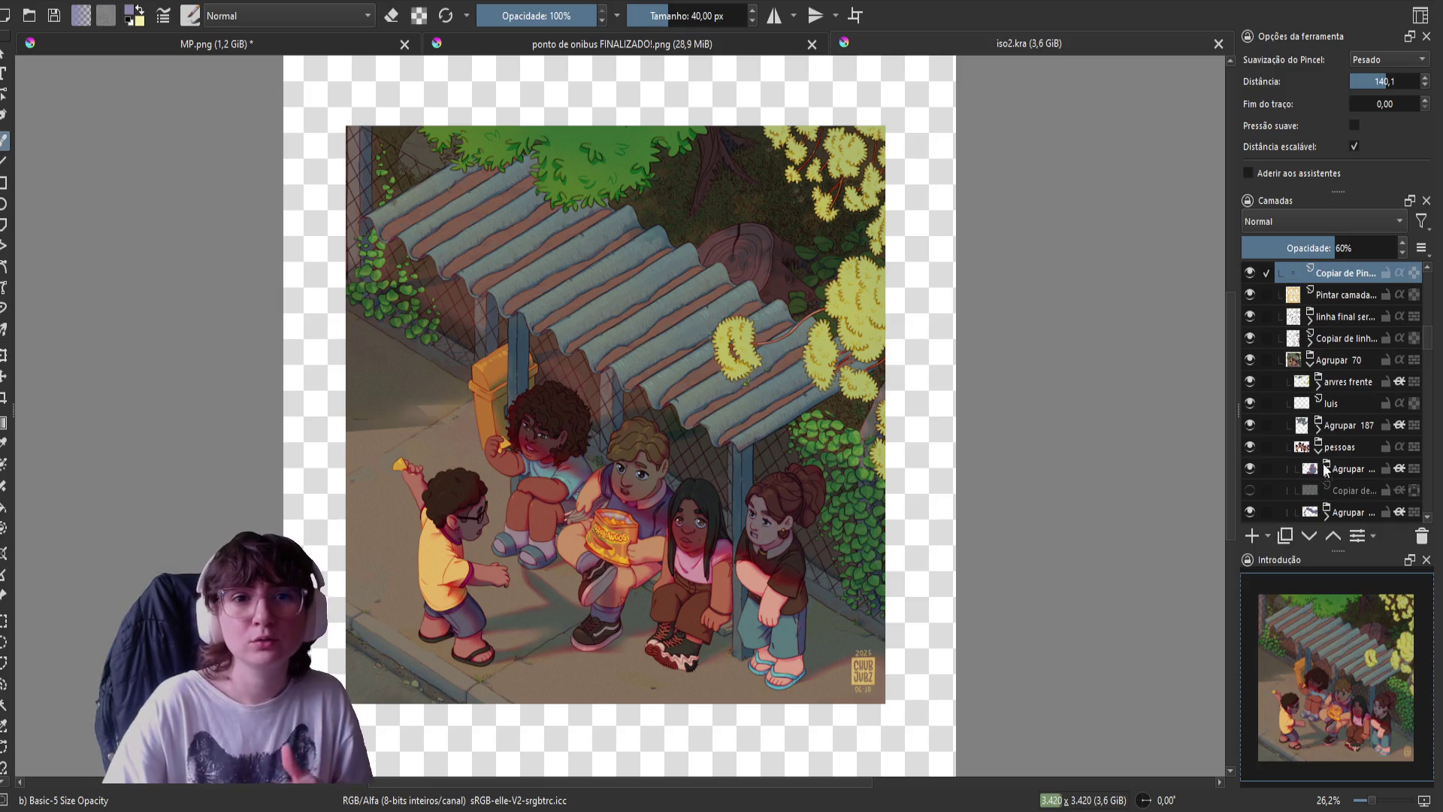
drag(1342, 248, 1397, 248)
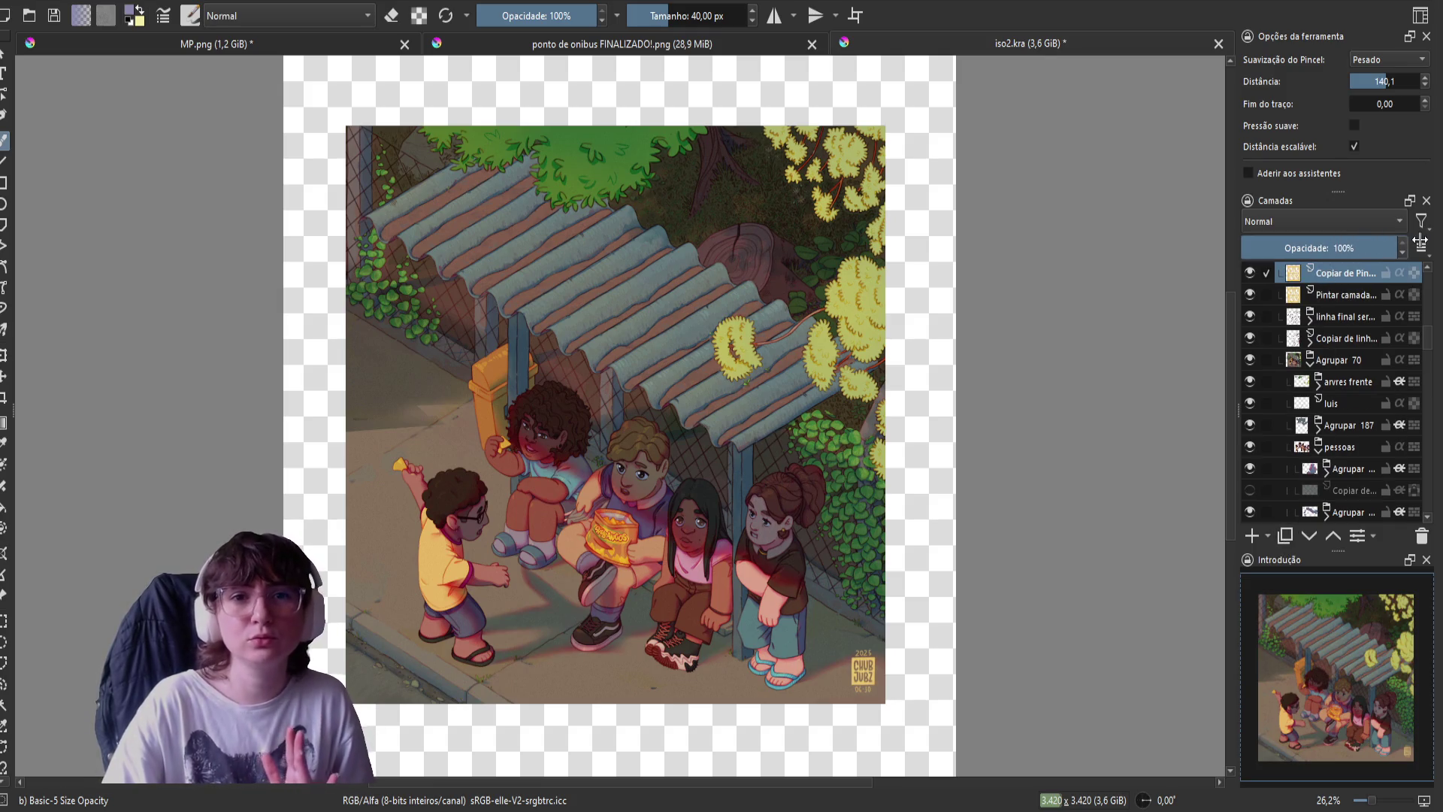
right_click(517, 411)
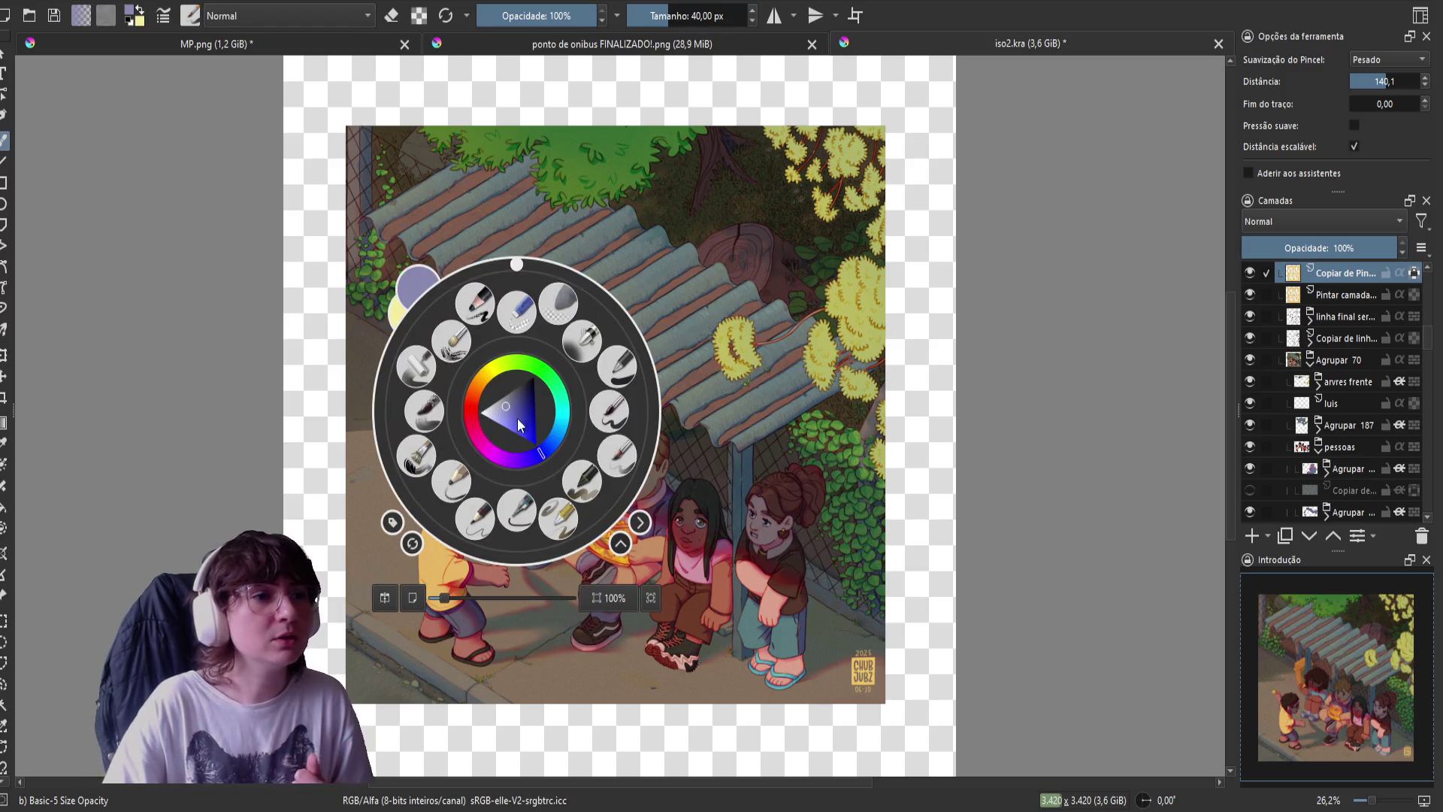
click(533, 377)
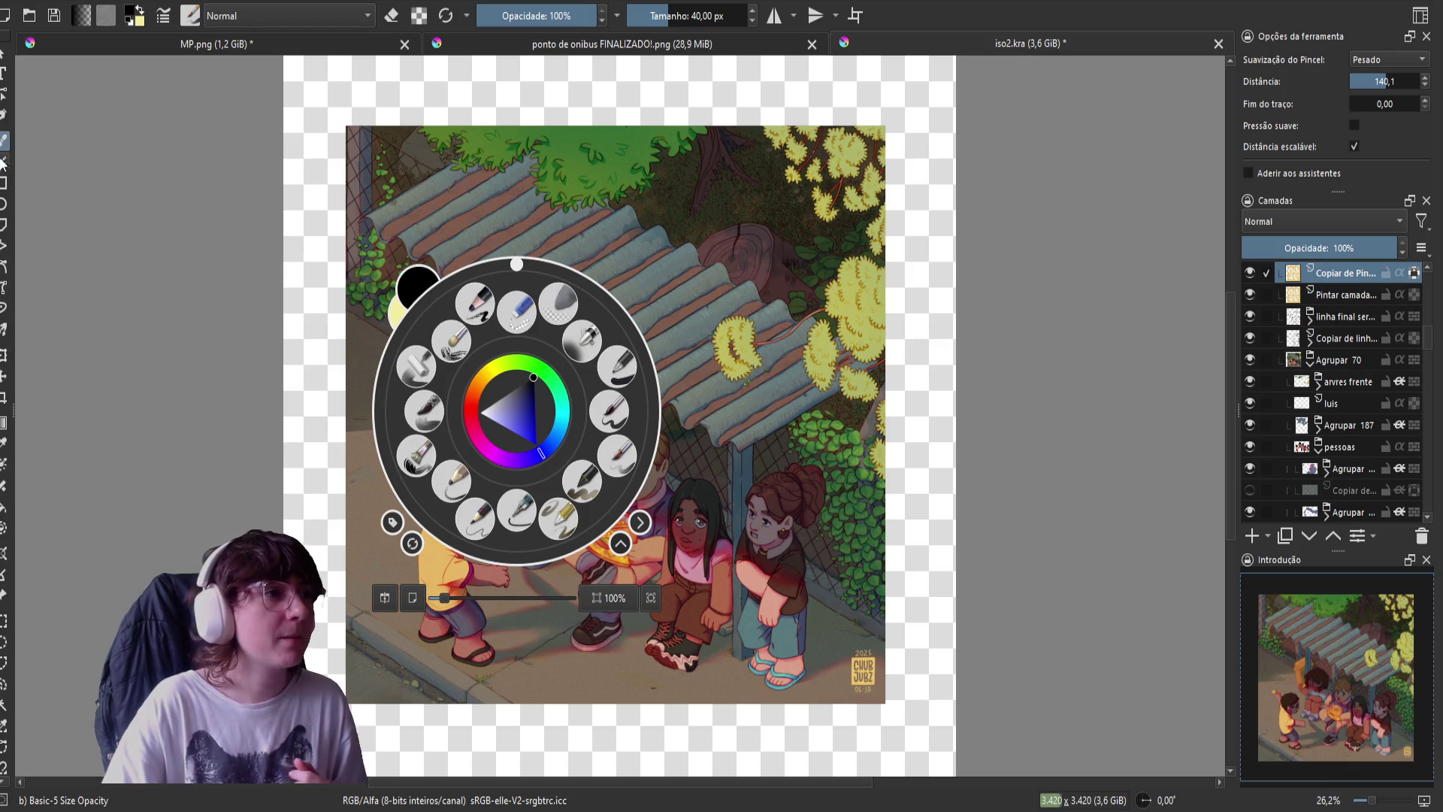
click(4, 182)
click(941, 618)
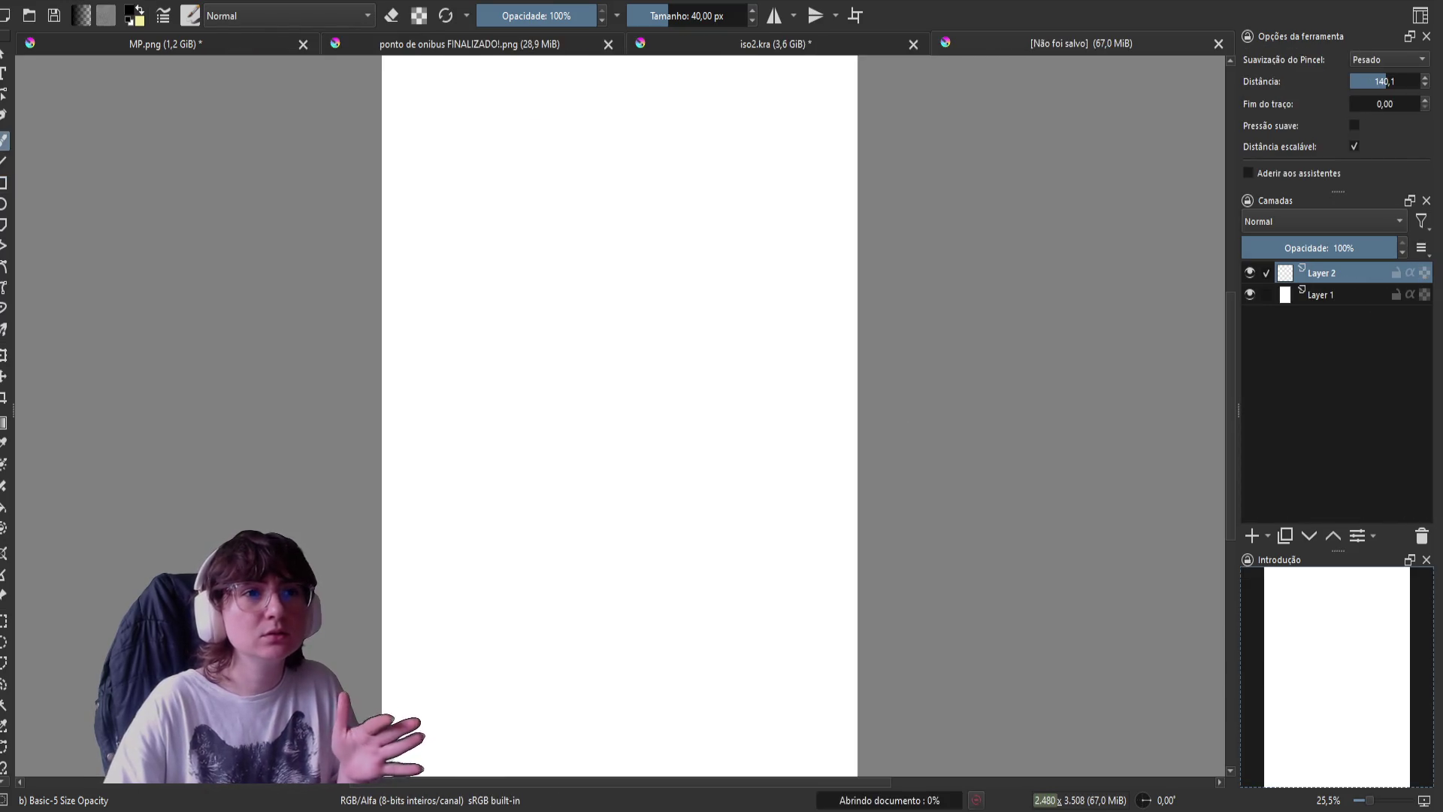
click(832, 44)
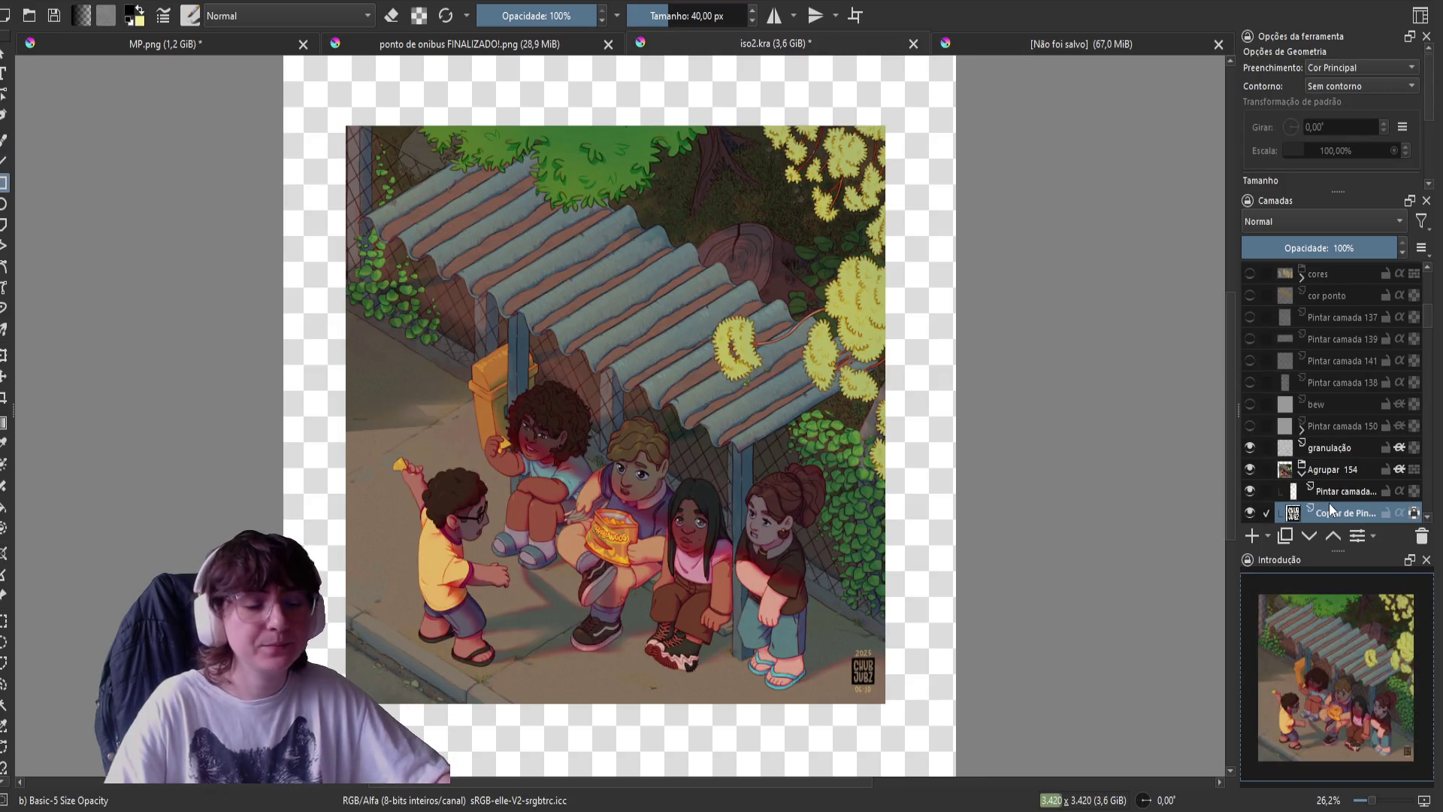
key(ctrl+e)
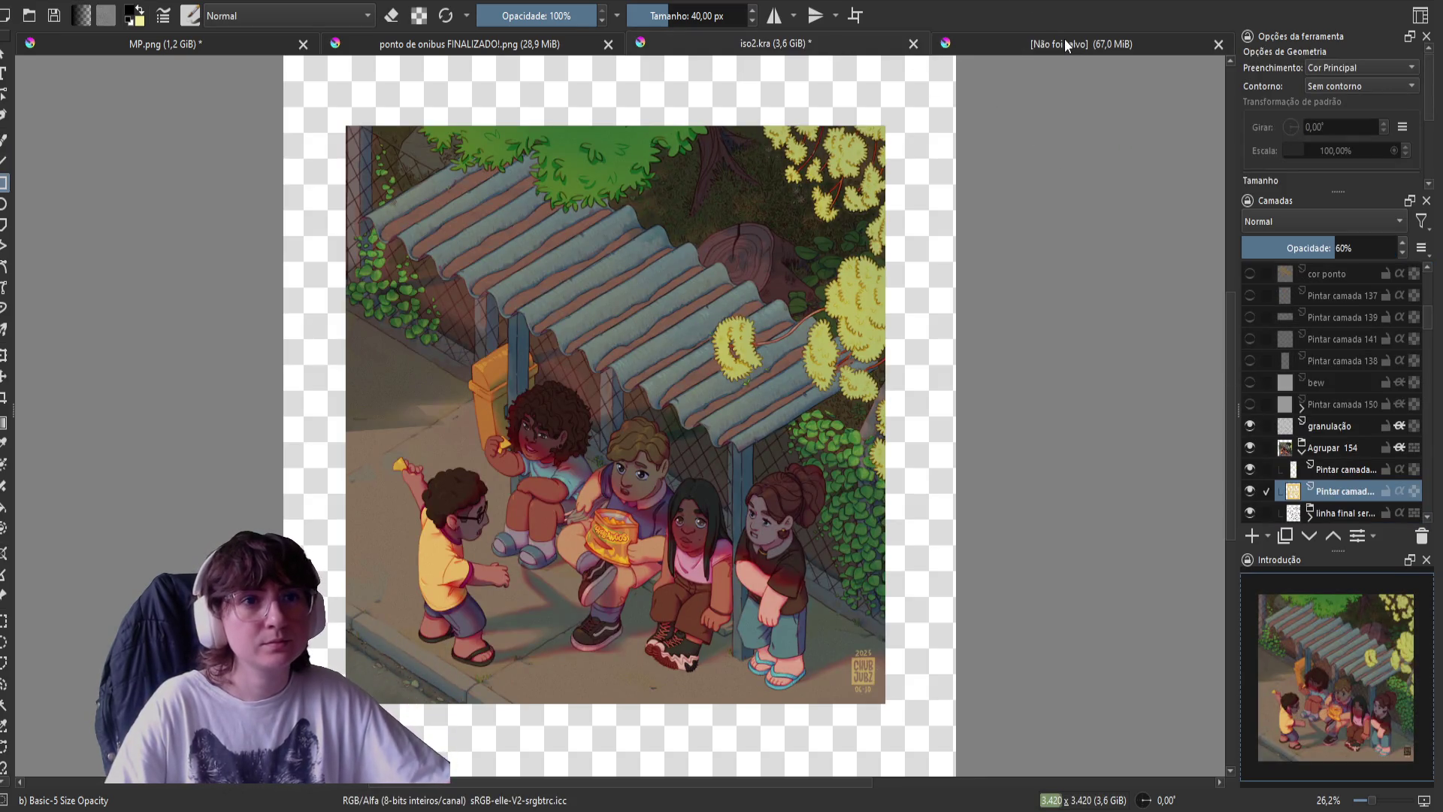
click(1064, 43)
key(ctrl+v)
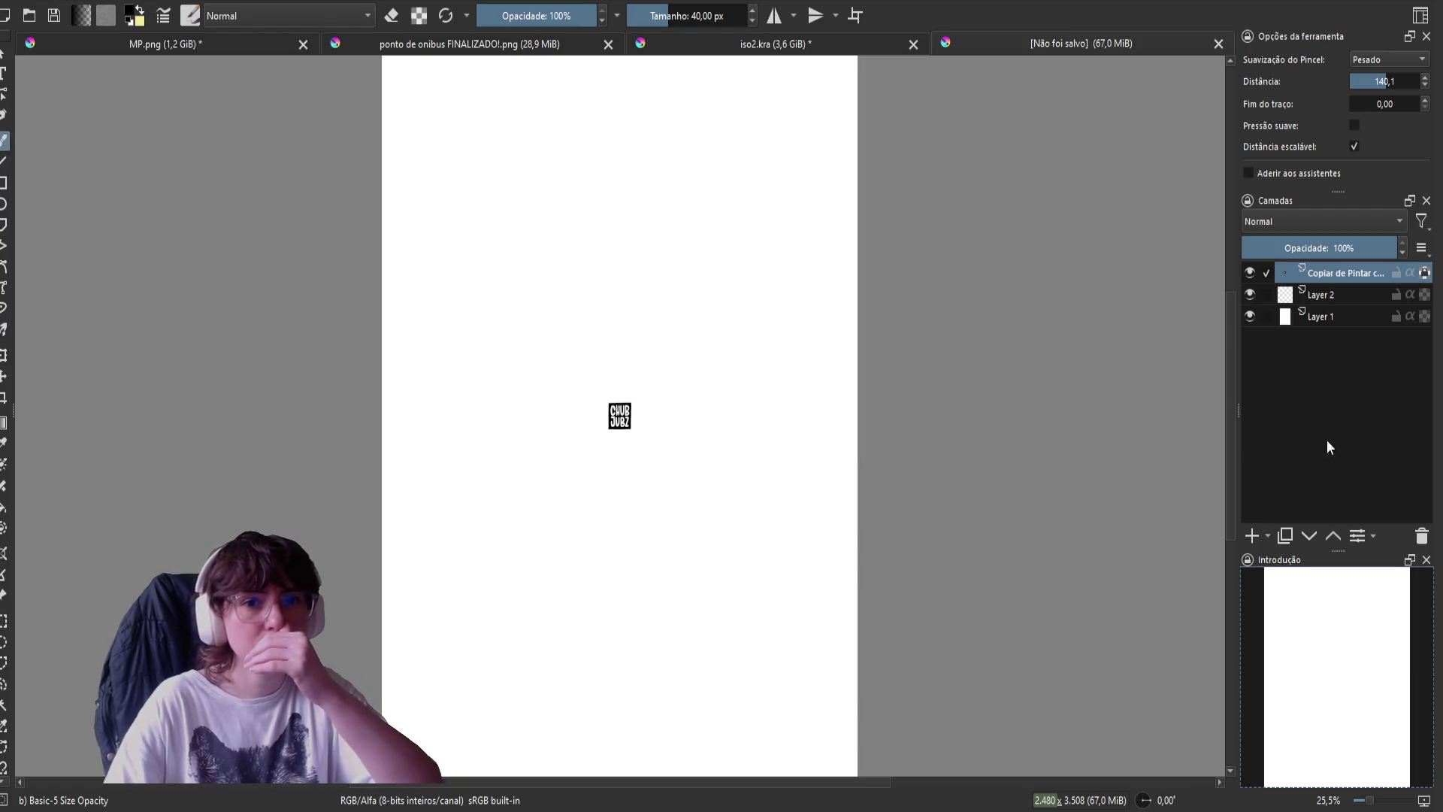
click(1246, 315)
click(1246, 314)
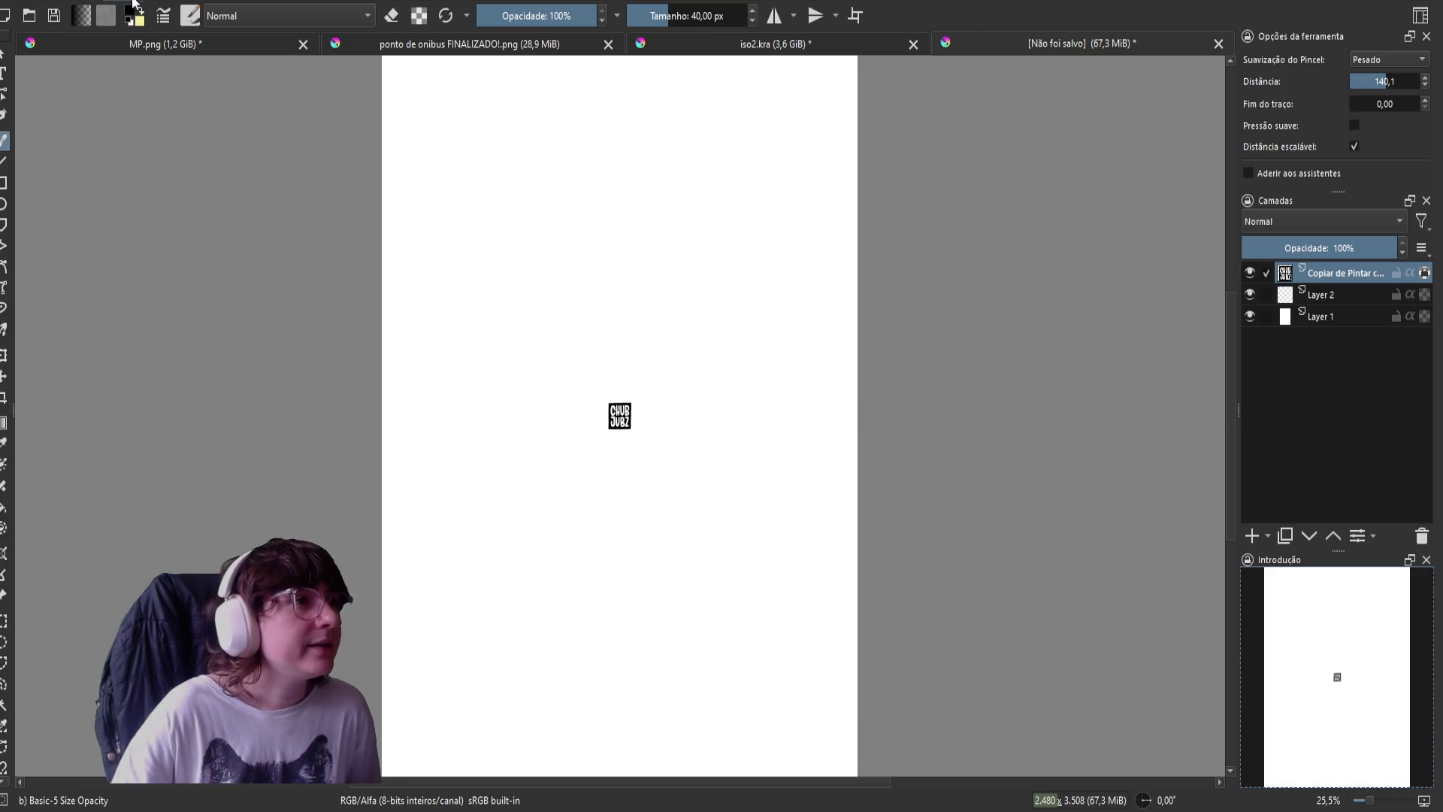
key(ctrl+shift+x)
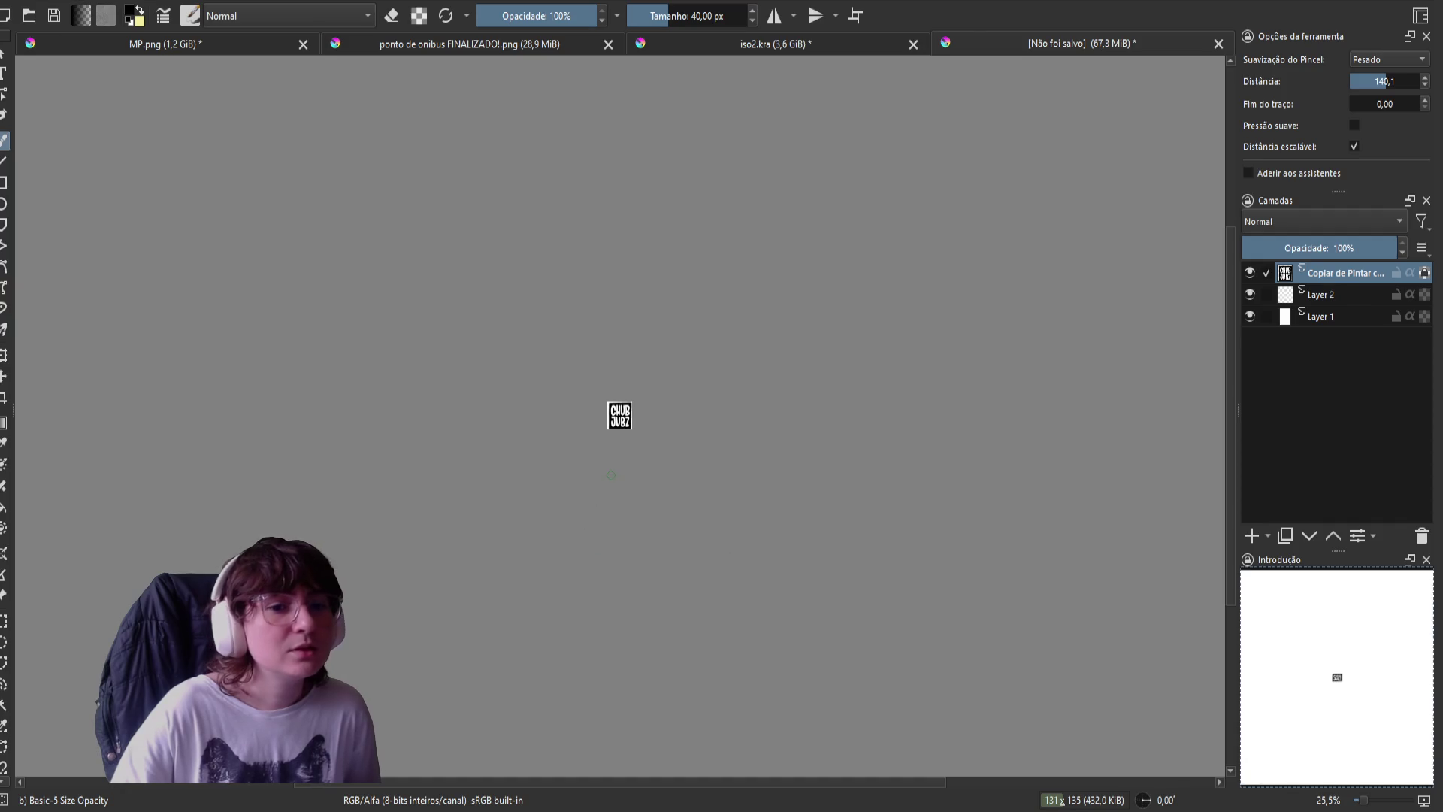
scroll(610, 475, up, 8)
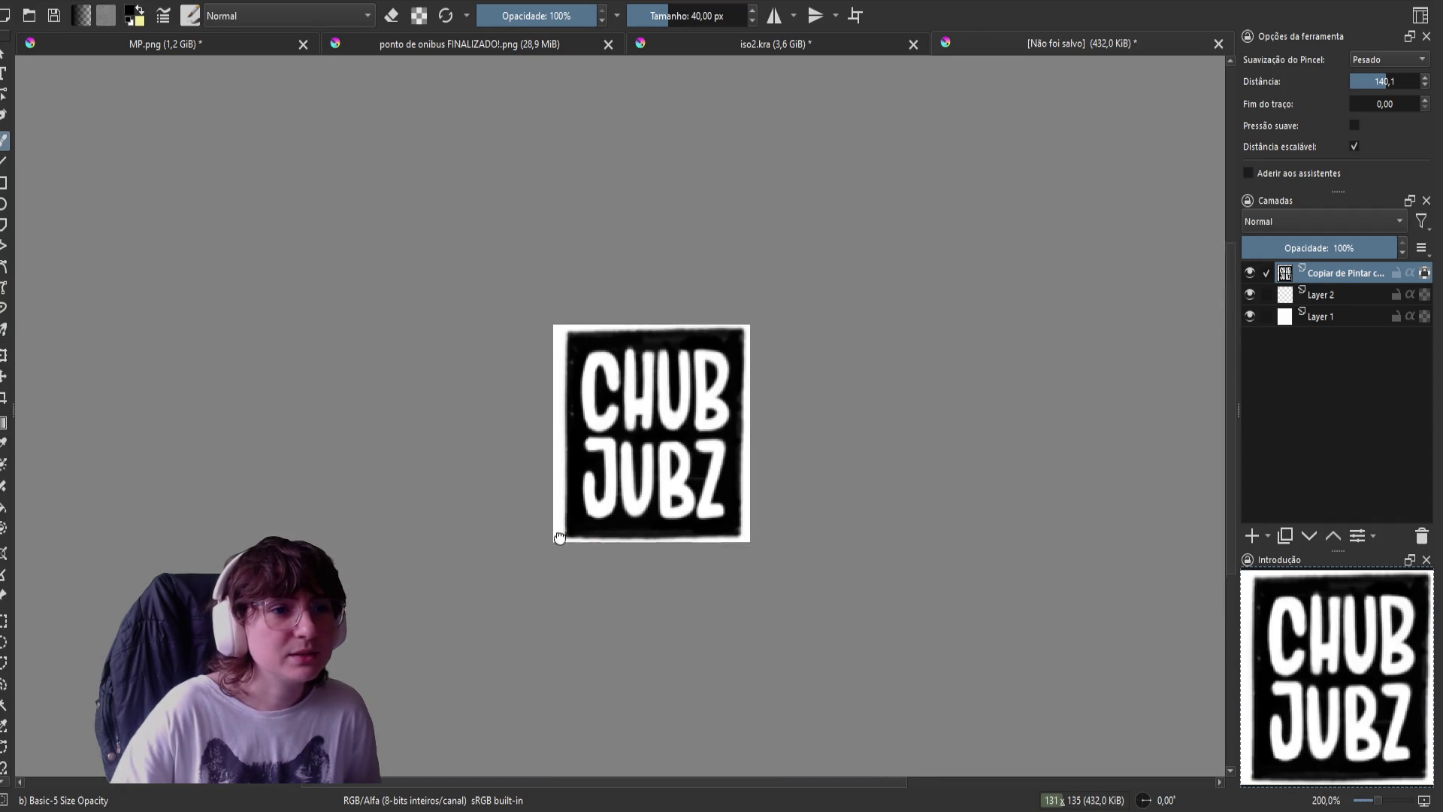
drag(559, 536, 550, 560)
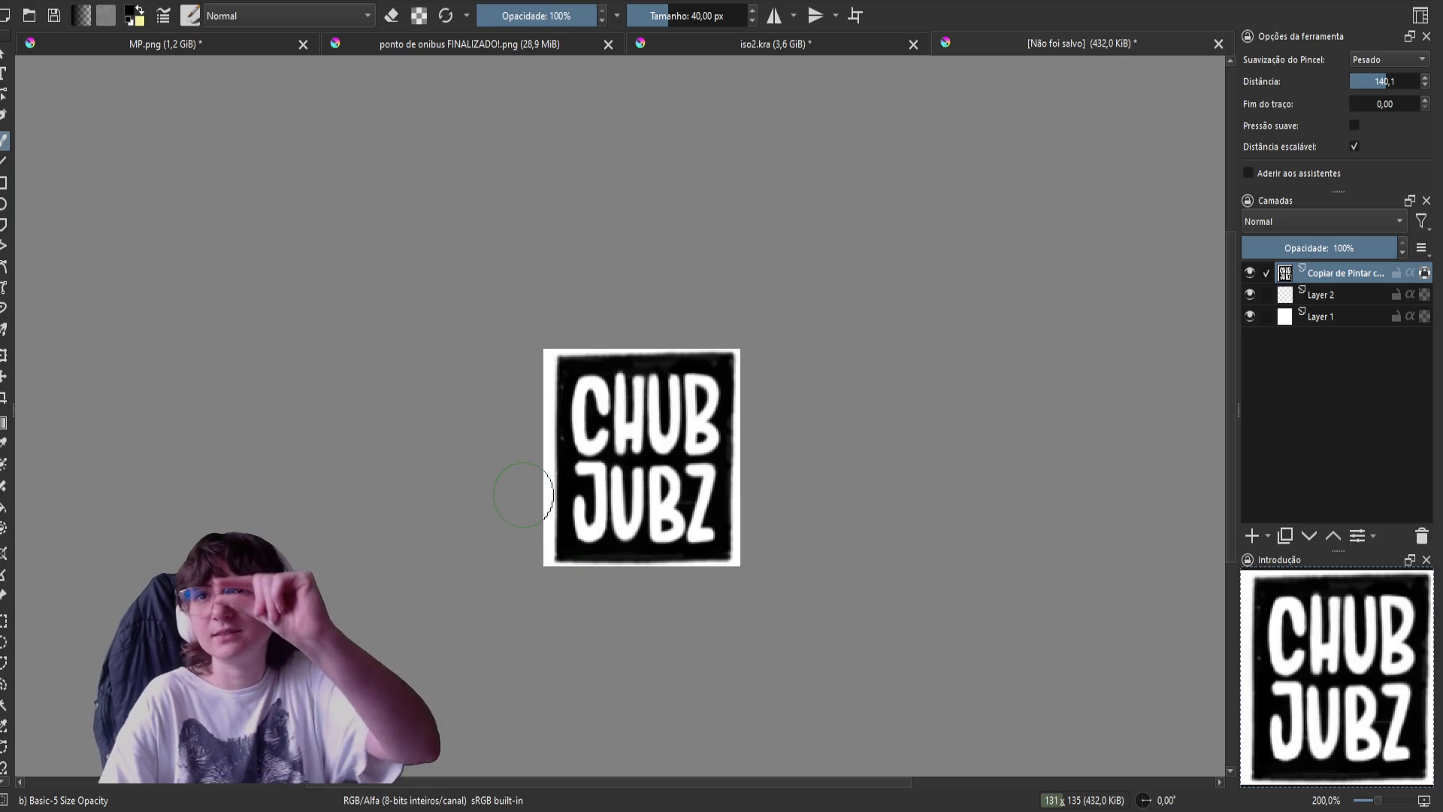
scroll(522, 502, down, 2)
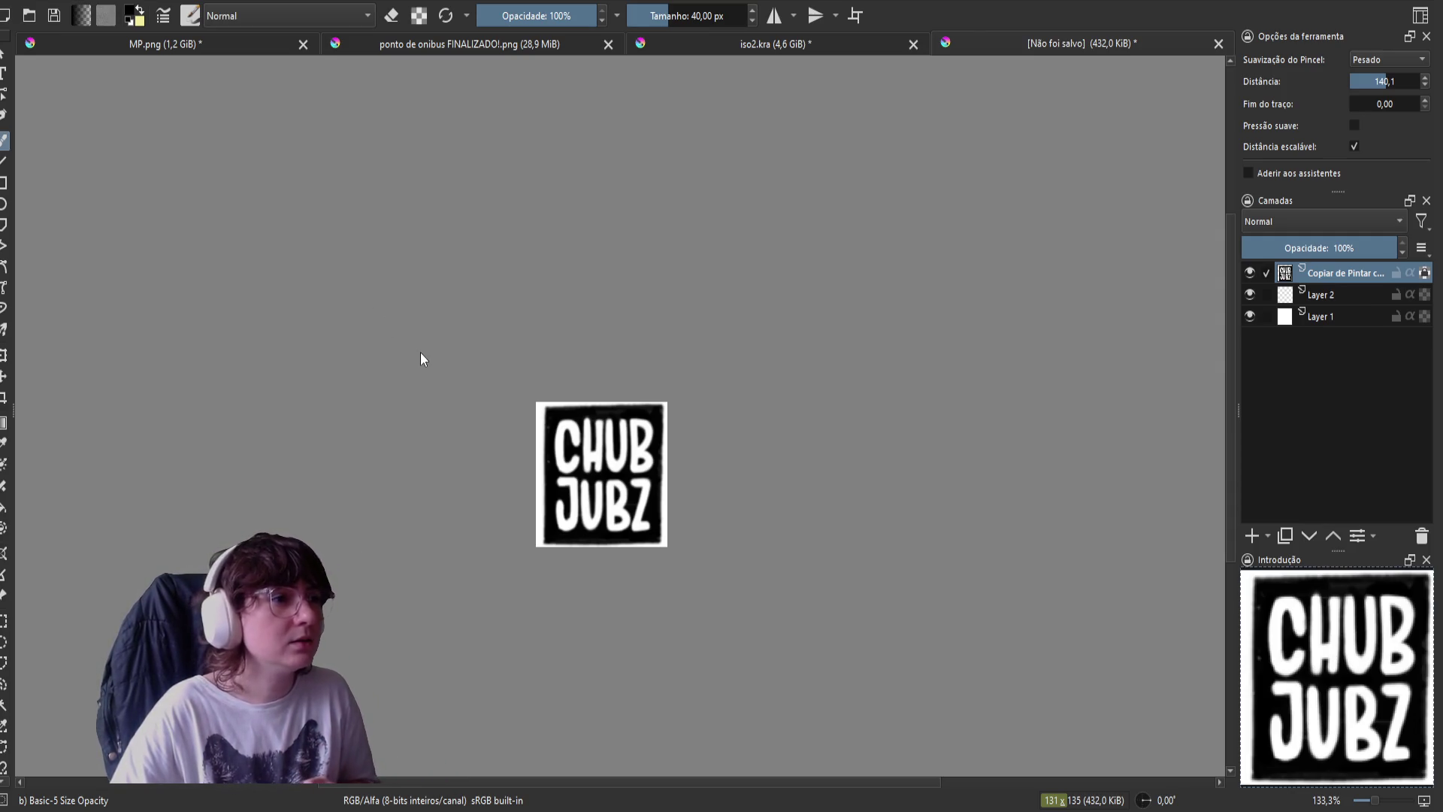
- Save the stamp as chubjubz assinatura.kra and a PNG copy, then close iso2.kra
key(Return)
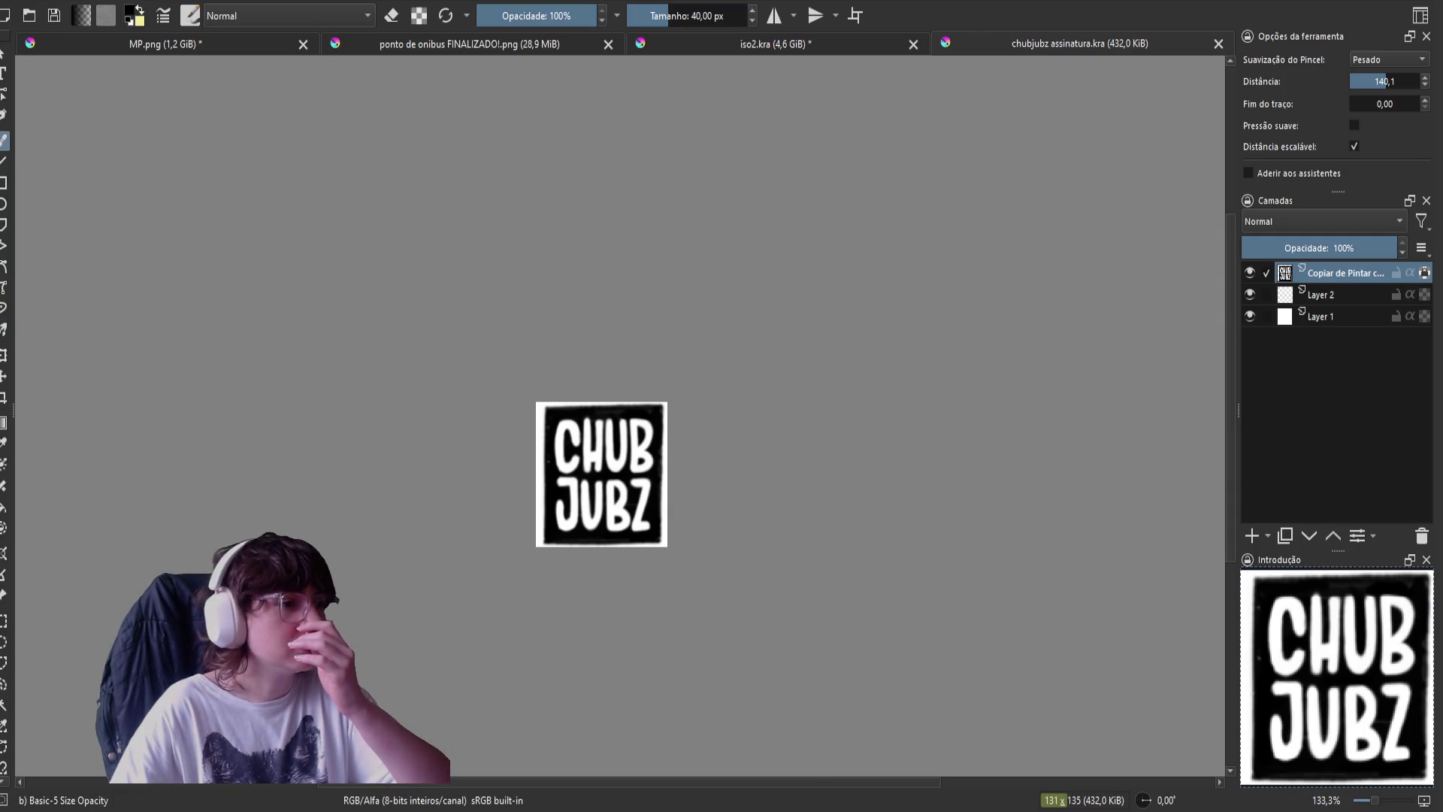
key(ctrl+s)
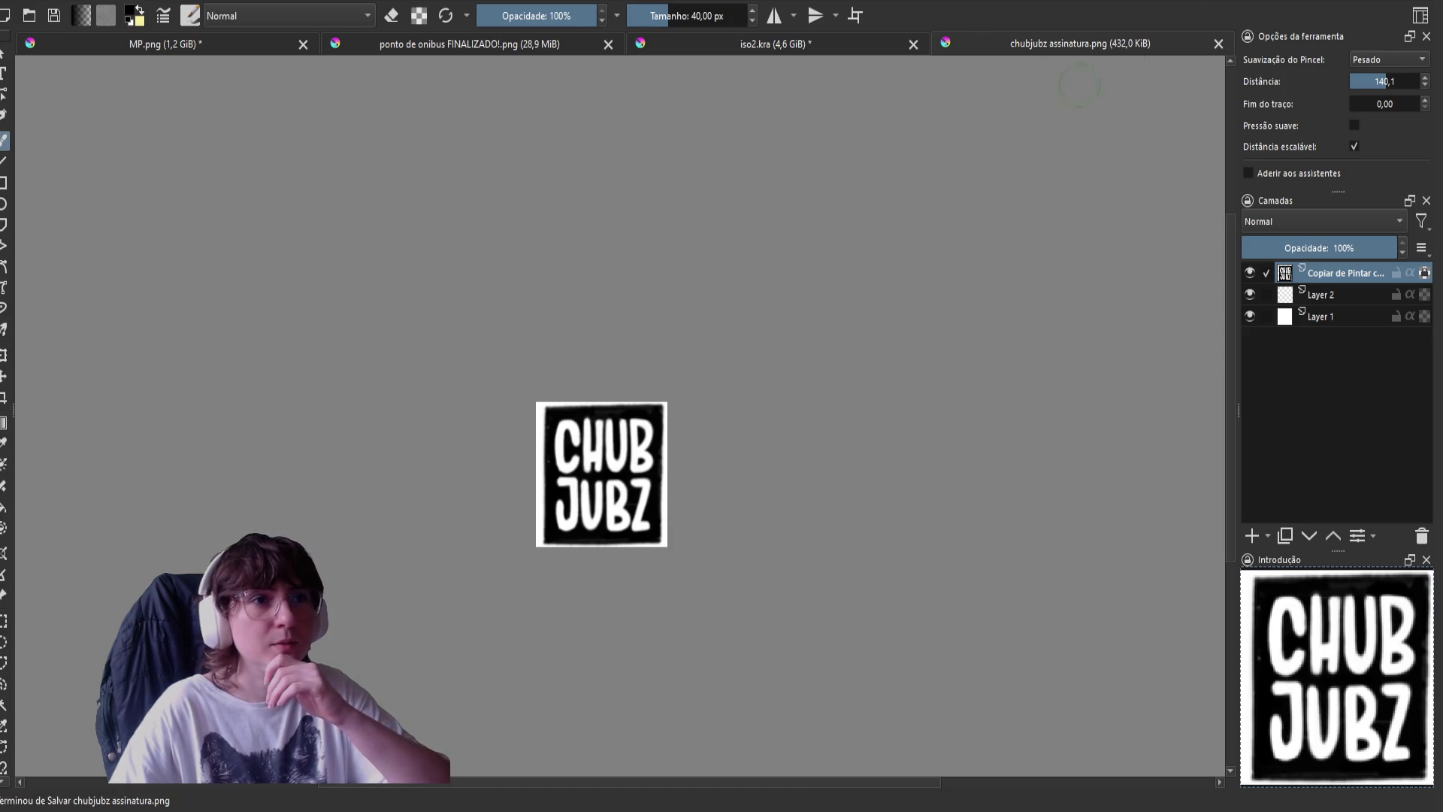
click(461, 39)
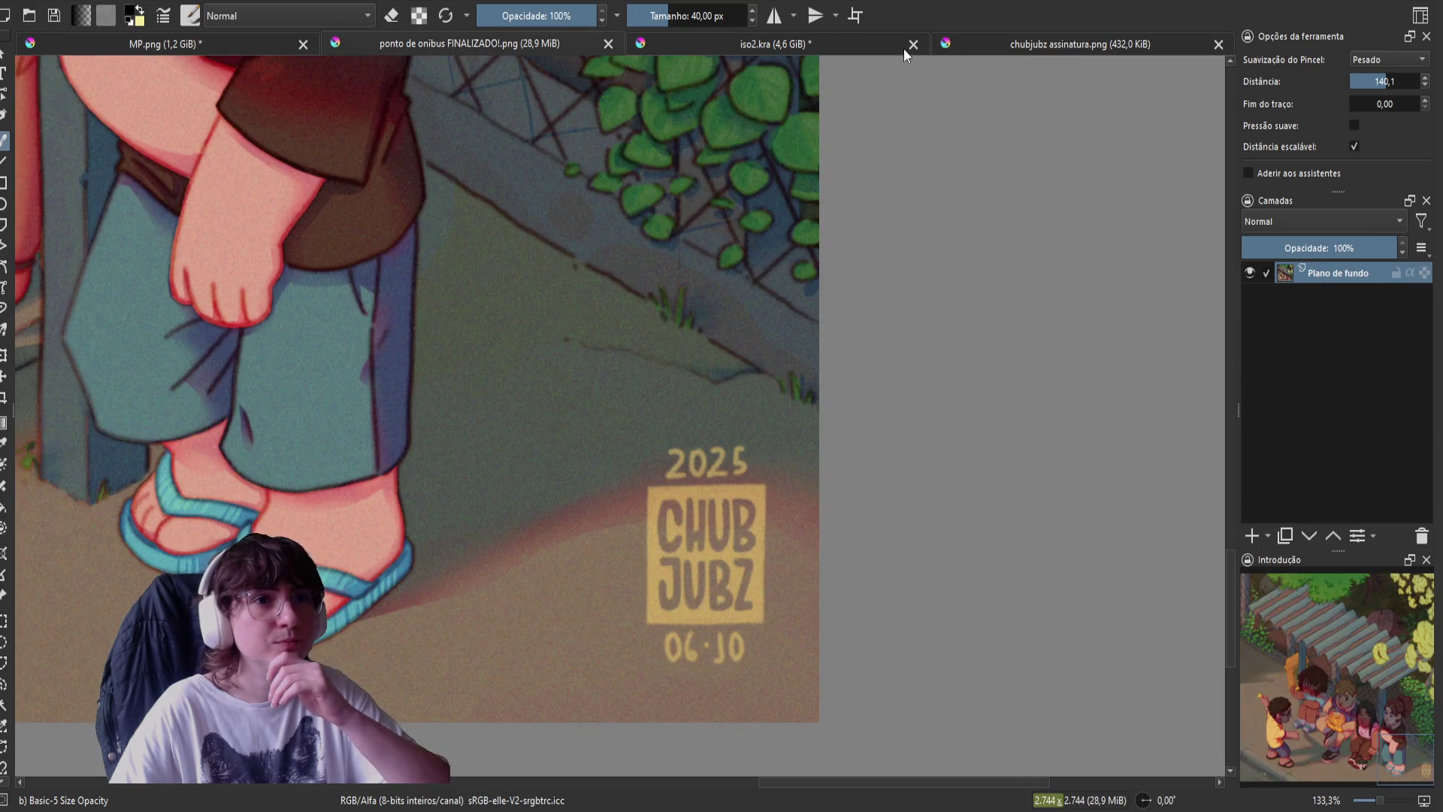
click(903, 48)
key(ctrl+w)
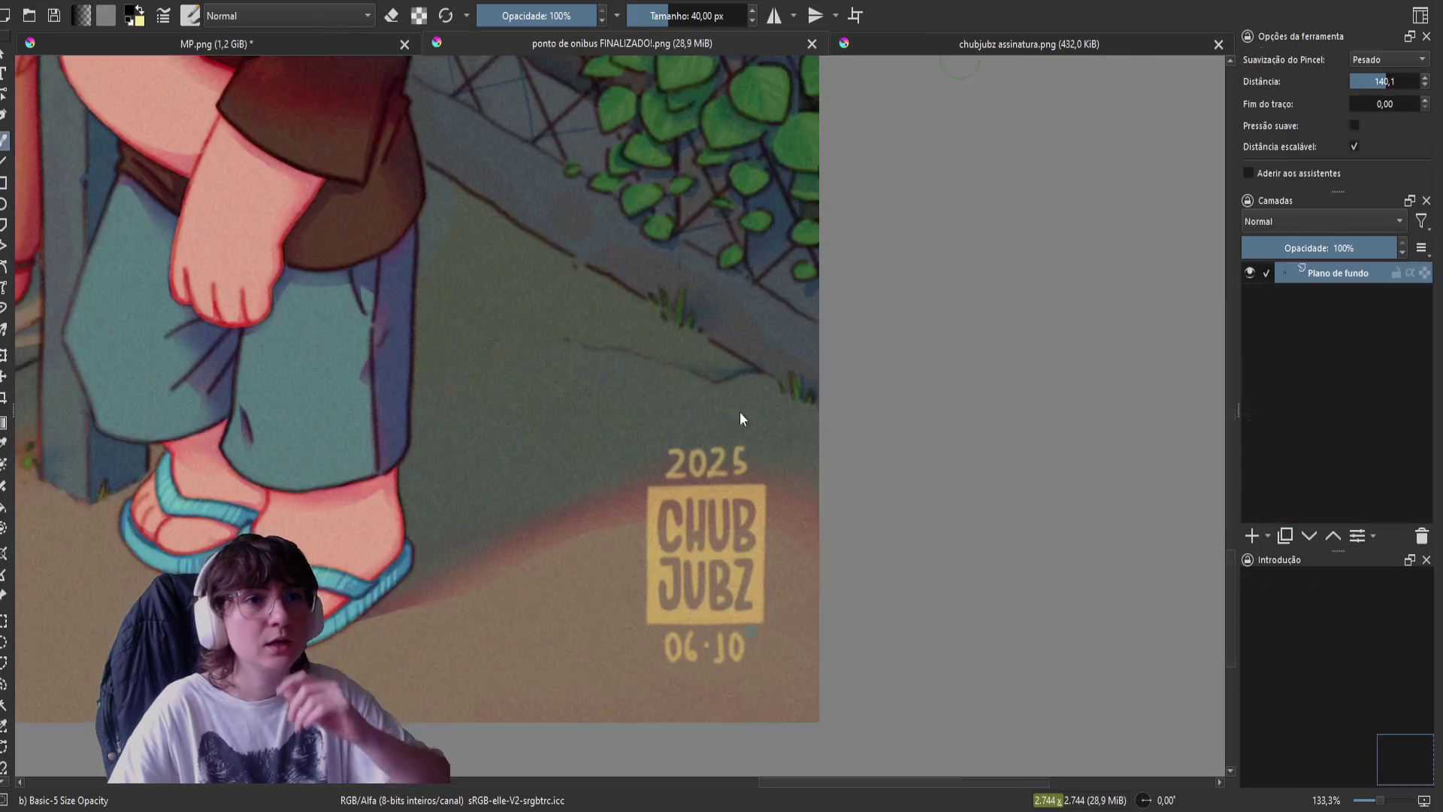
- Close the chubjubz assinatura.png tab and fit the finished bus-stop illustration in view
click(1218, 44)
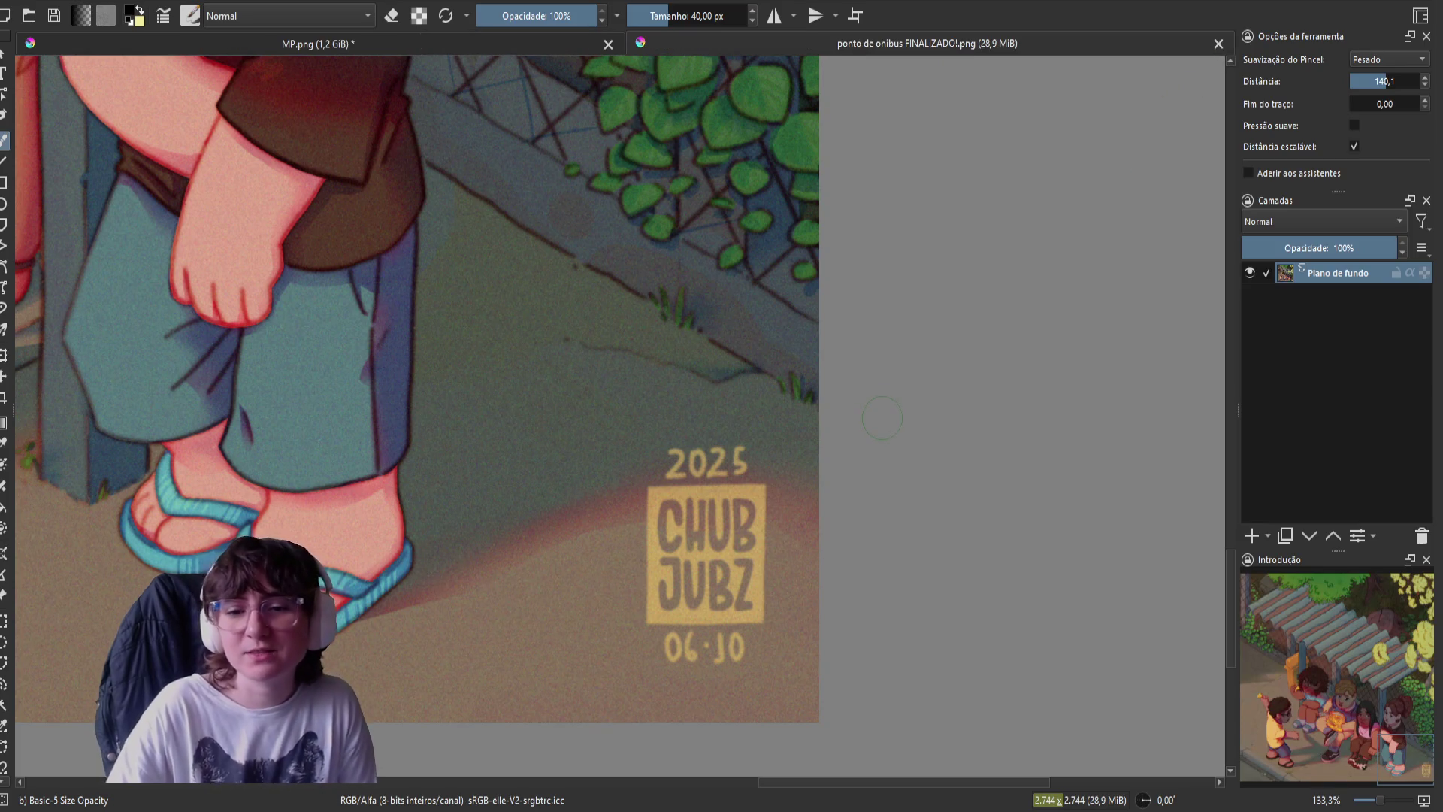
scroll(883, 418, down, 8)
scroll(779, 518, up, 4)
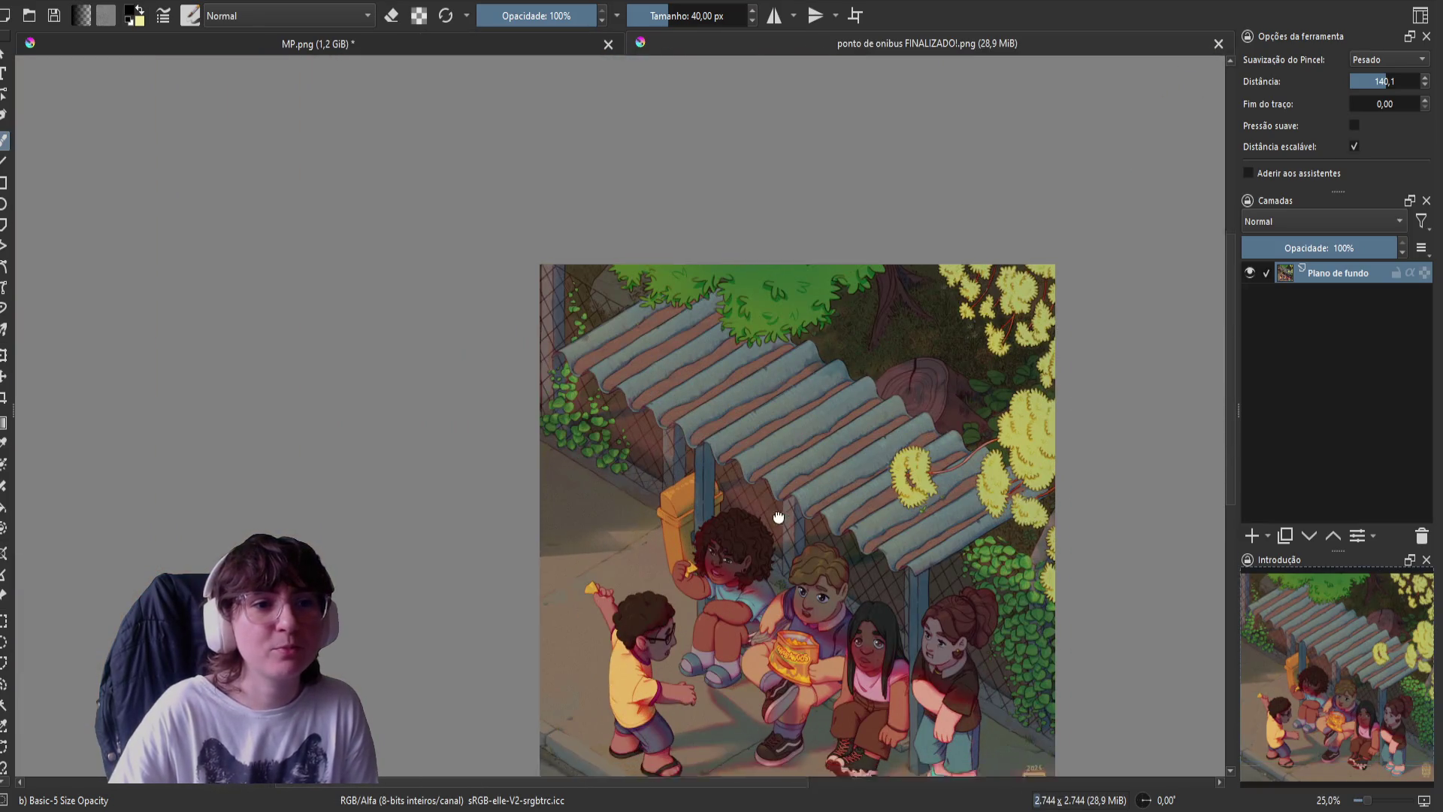
drag(779, 517, 681, 373)
scroll(651, 450, up, 1)
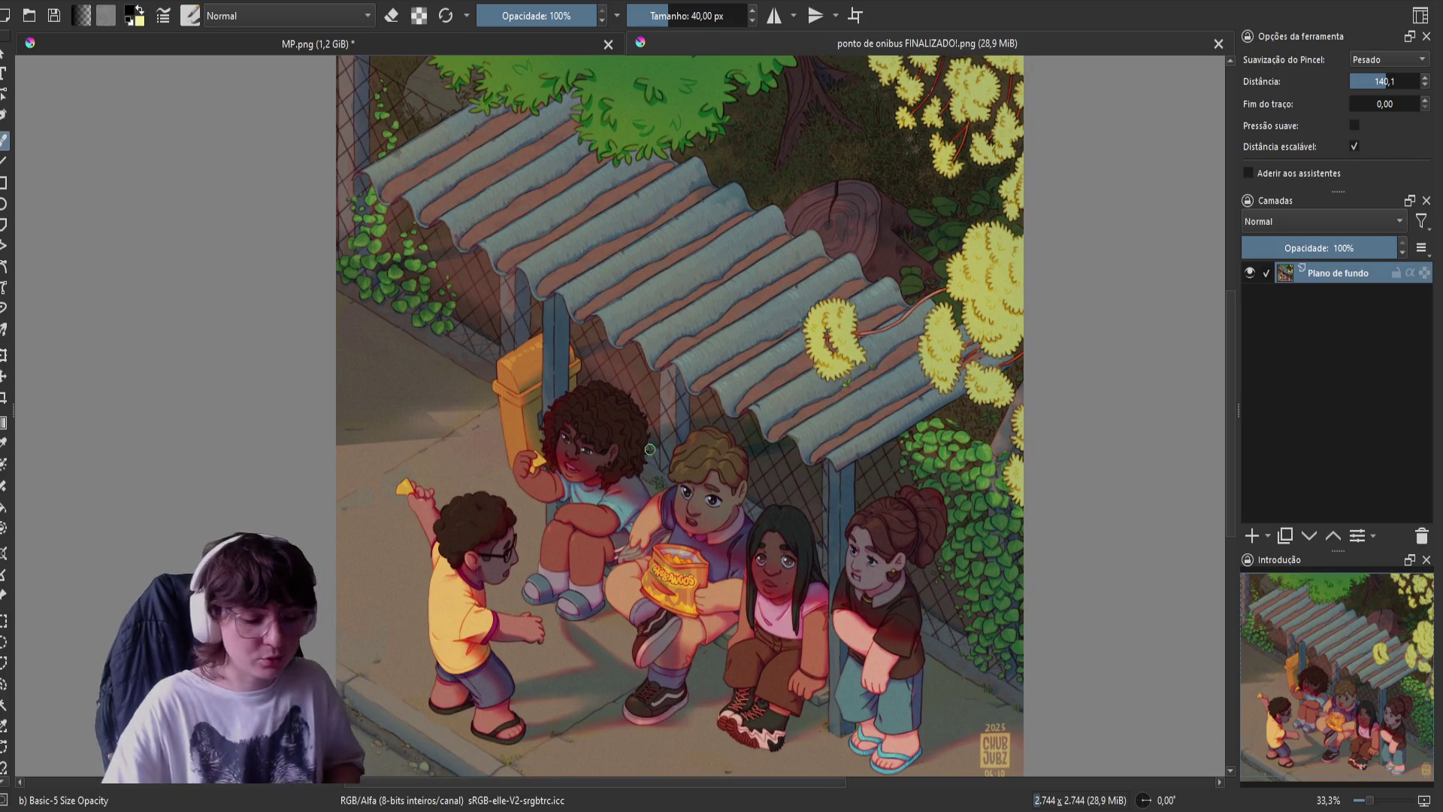